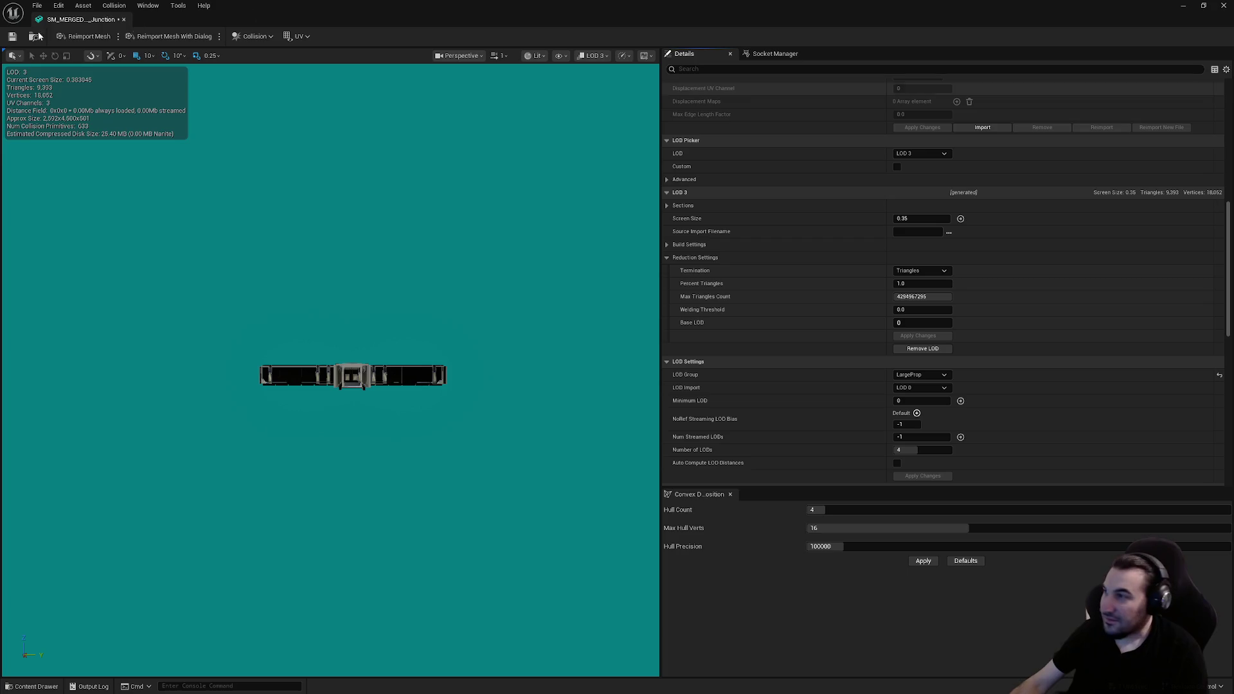
Step: Save the Junction mesh's LOD changes and close the SM_MERGED_AE_Junction editor
{"action": "left_click", "coordinate": [11, 38]}
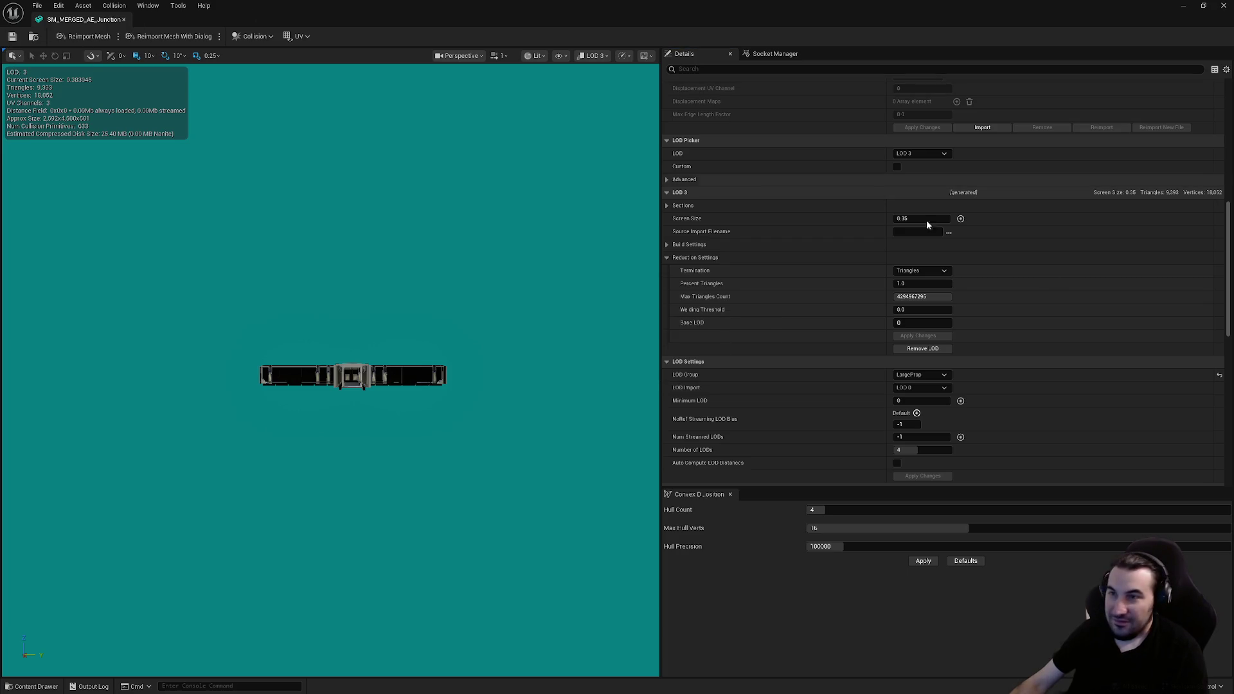
{"action": "scroll", "coordinate": [1097, 290], "scroll_direction": "up", "scroll_amount": 15}
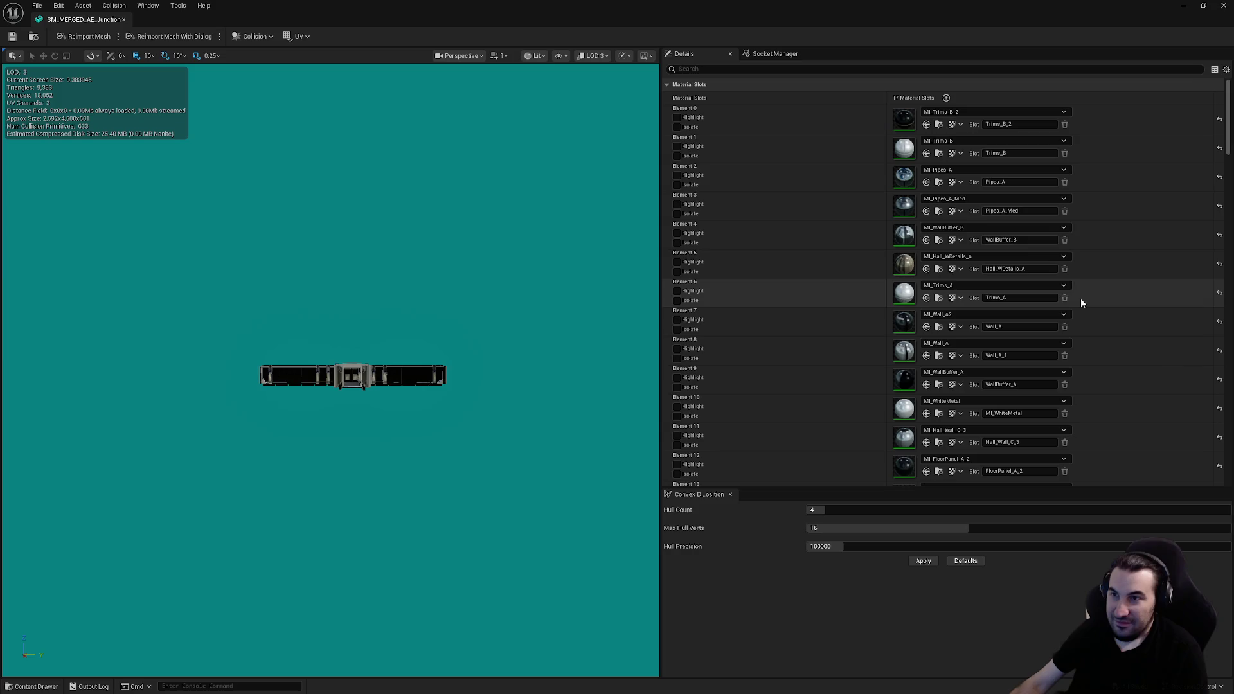
{"action": "left_click", "coordinate": [1223, 5]}
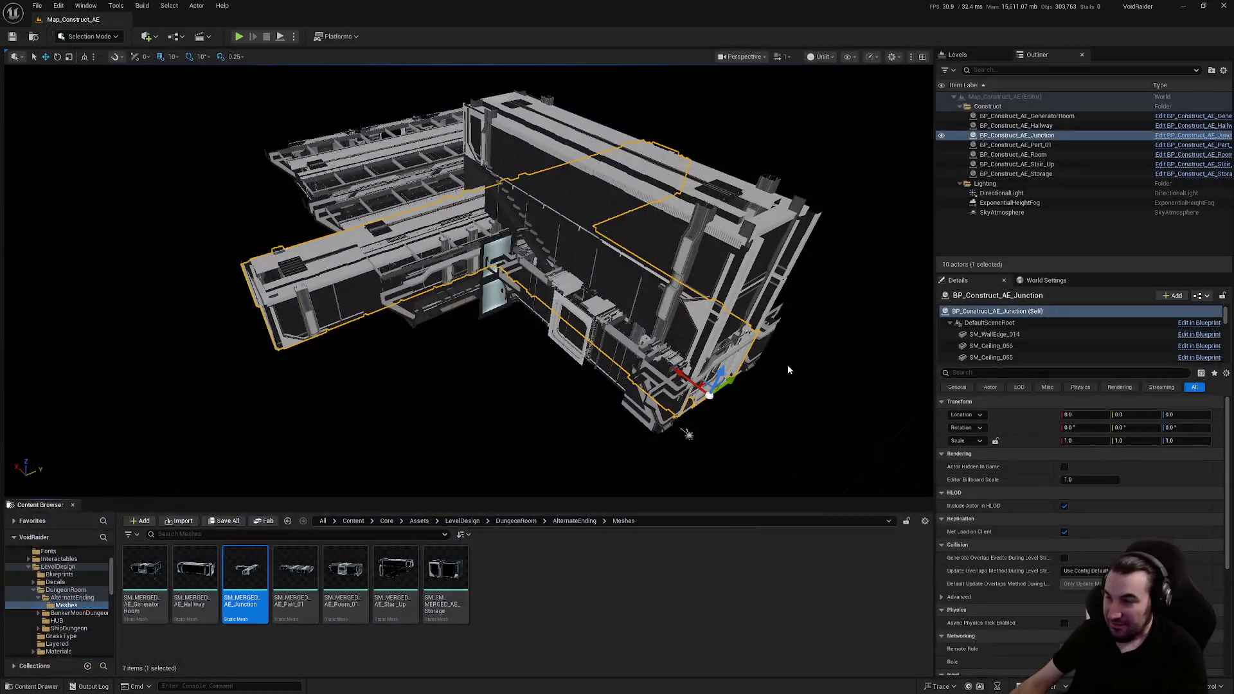
Step: Browse the Content Browser tree to Core/Maps/MapConstruct, showing the AE, BunkerMoon and Ship levels
{"action": "left_click", "coordinate": [572, 612]}
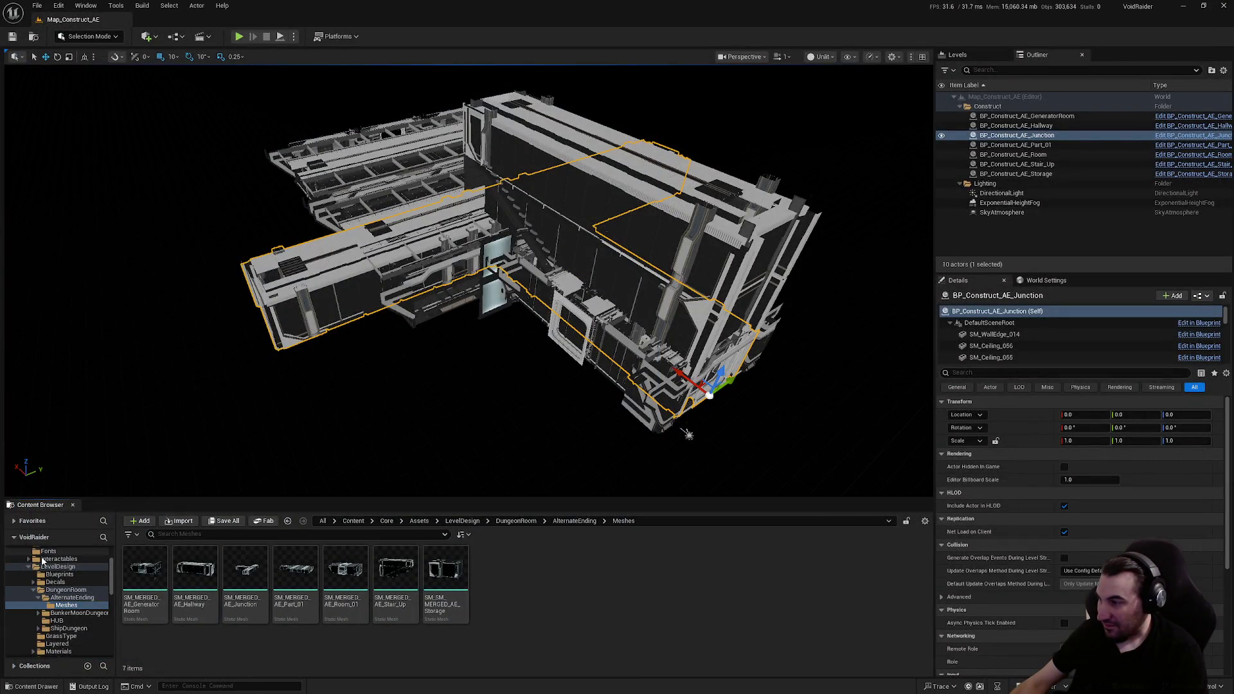
{"action": "left_click", "coordinate": [58, 566], "text": "ctrl"}
{"action": "scroll", "coordinate": [47, 618], "scroll_direction": "up", "scroll_amount": 3}
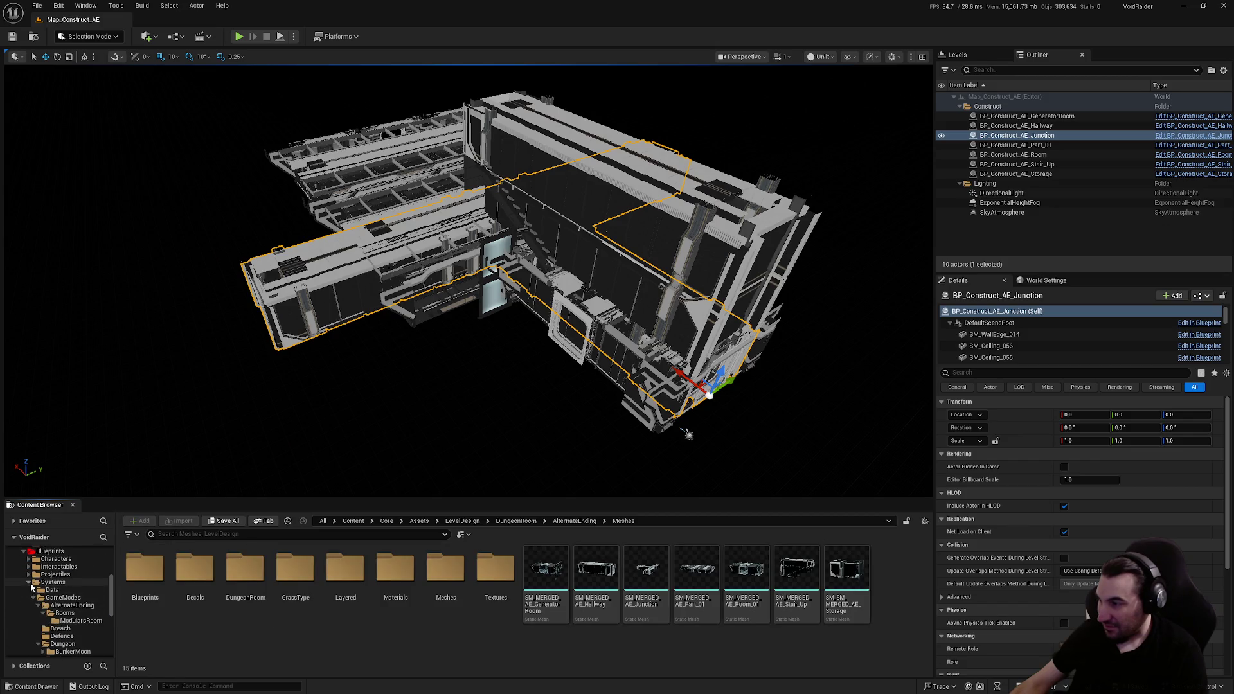
{"action": "scroll", "coordinate": [39, 604], "scroll_direction": "up", "scroll_amount": 3}
{"action": "left_click", "coordinate": [26, 590]}
{"action": "scroll", "coordinate": [31, 587], "scroll_direction": "up", "scroll_amount": 3}
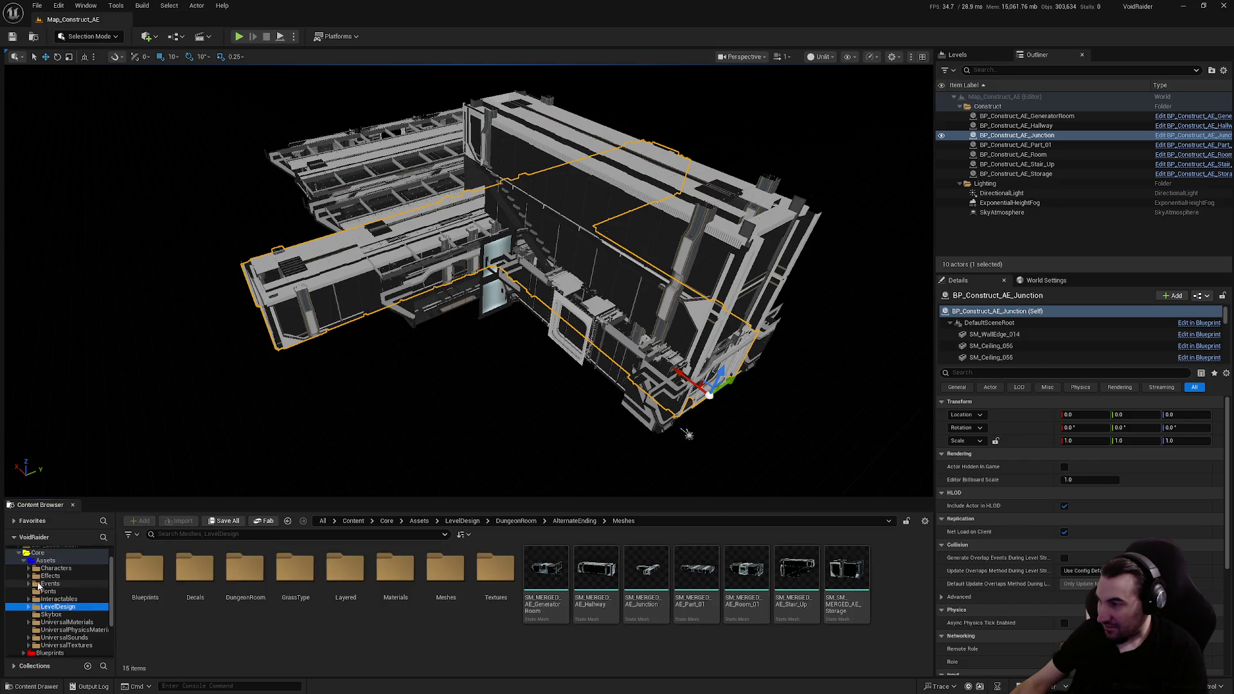
{"action": "left_click", "coordinate": [45, 582], "text": "ctrl"}
{"action": "left_click", "coordinate": [58, 605], "text": "ctrl"}
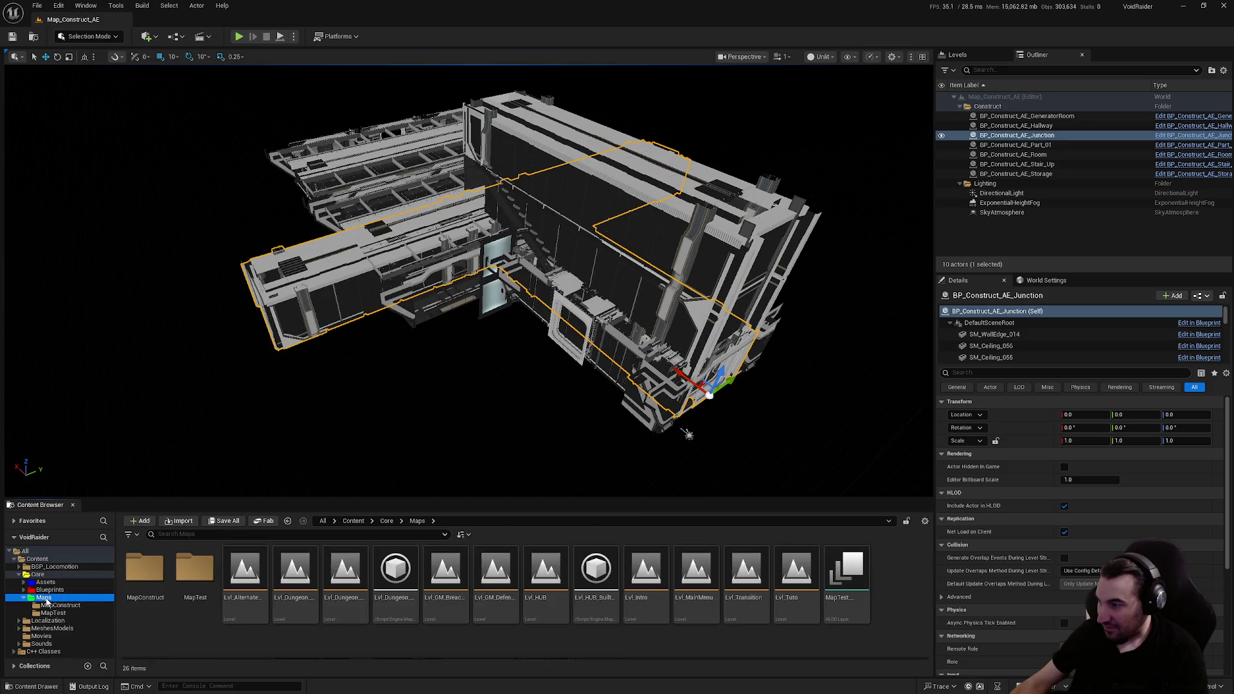
{"action": "left_click", "coordinate": [58, 604]}
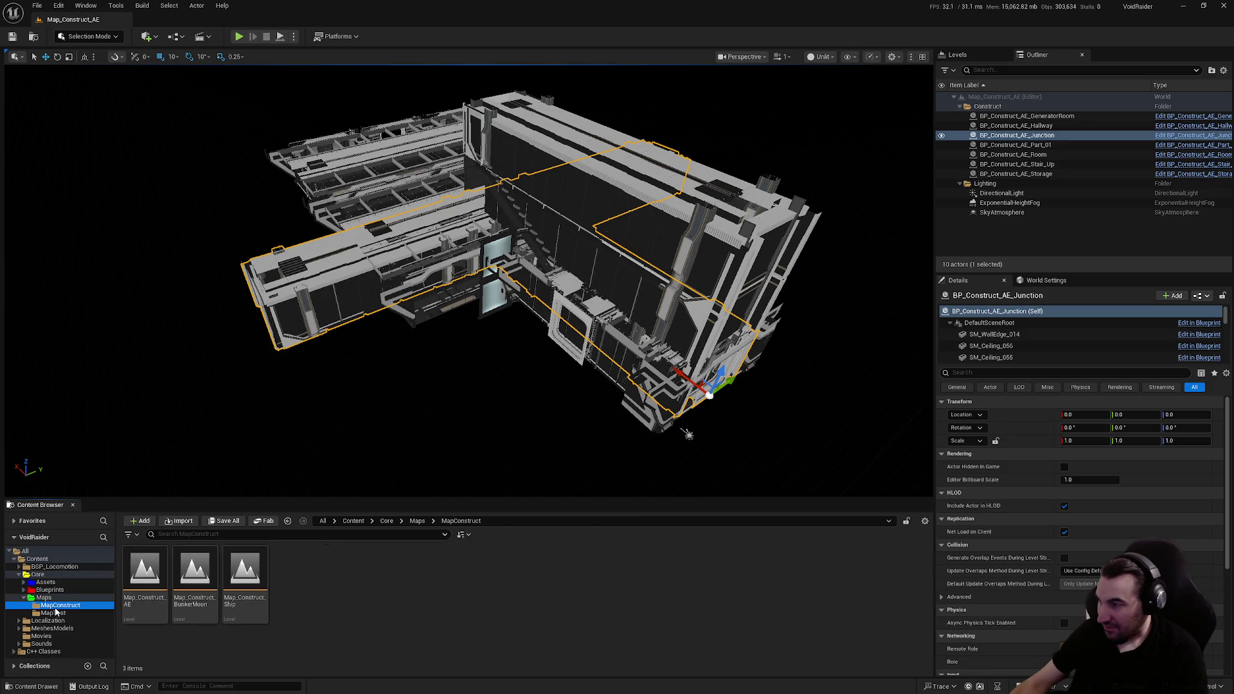
Step: Open the Map_Construct_Ship level and select BP_Construct_Ship_Cross in the Outliner
{"action": "double_click", "coordinate": [245, 575]}
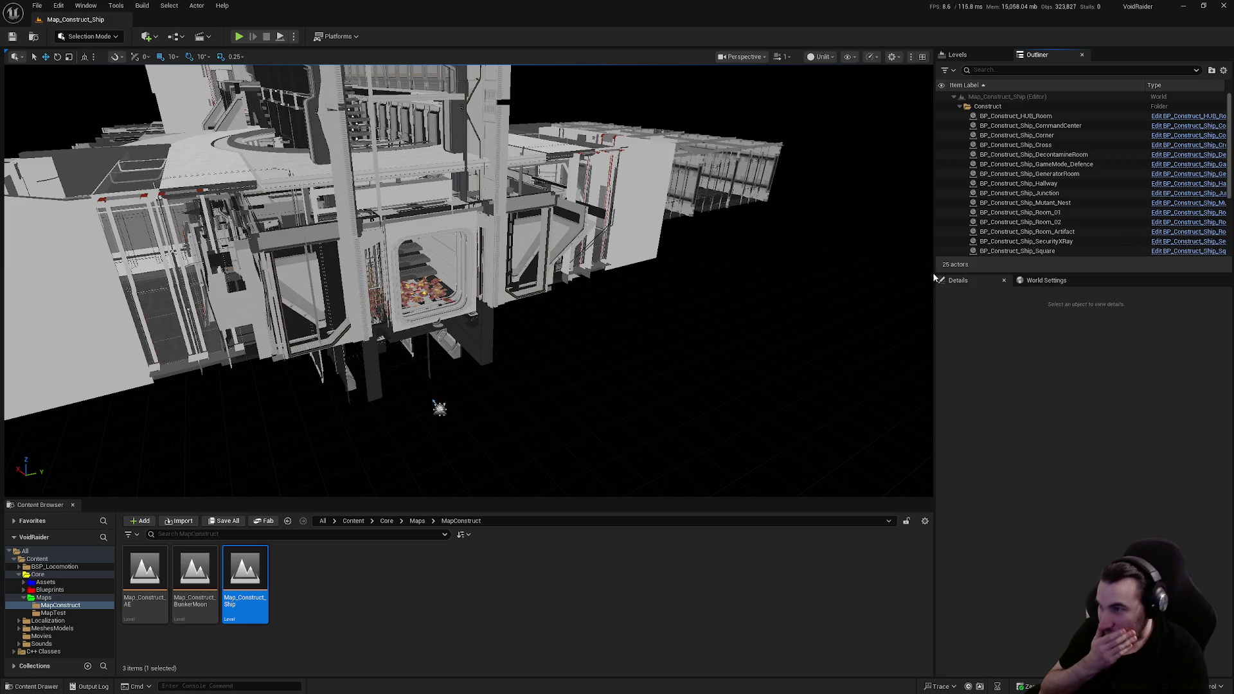
{"action": "left_click", "coordinate": [1069, 165]}
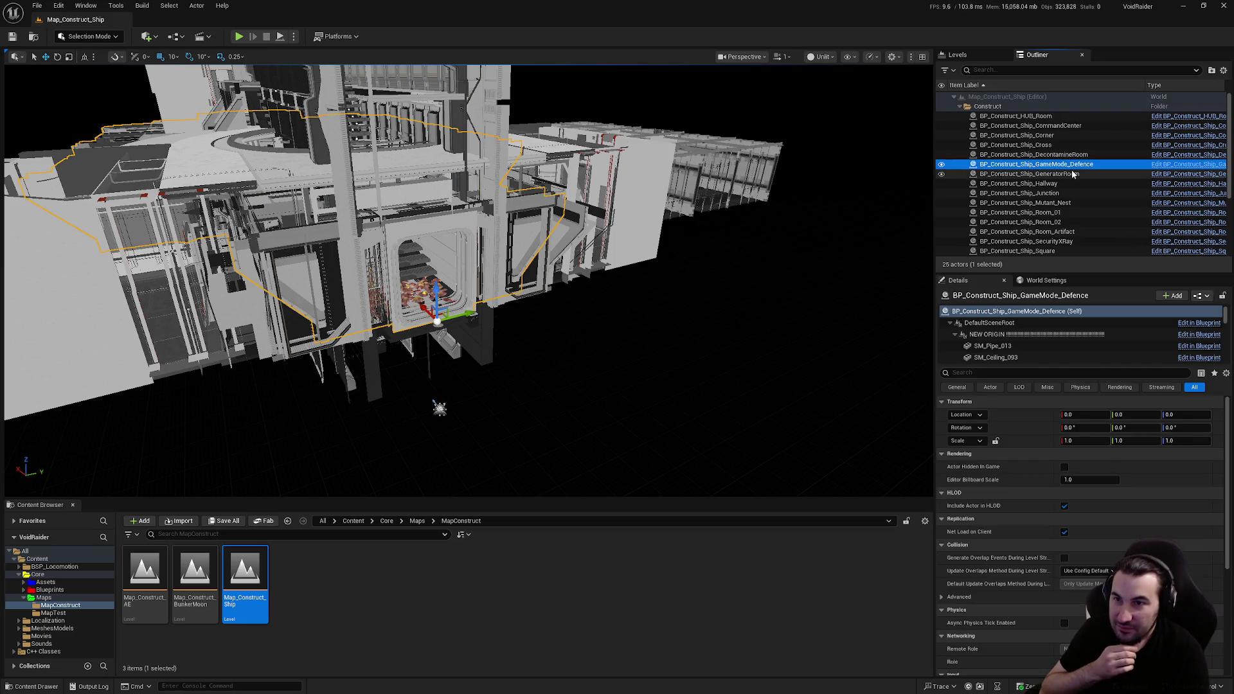
{"action": "left_click", "coordinate": [1062, 193]}
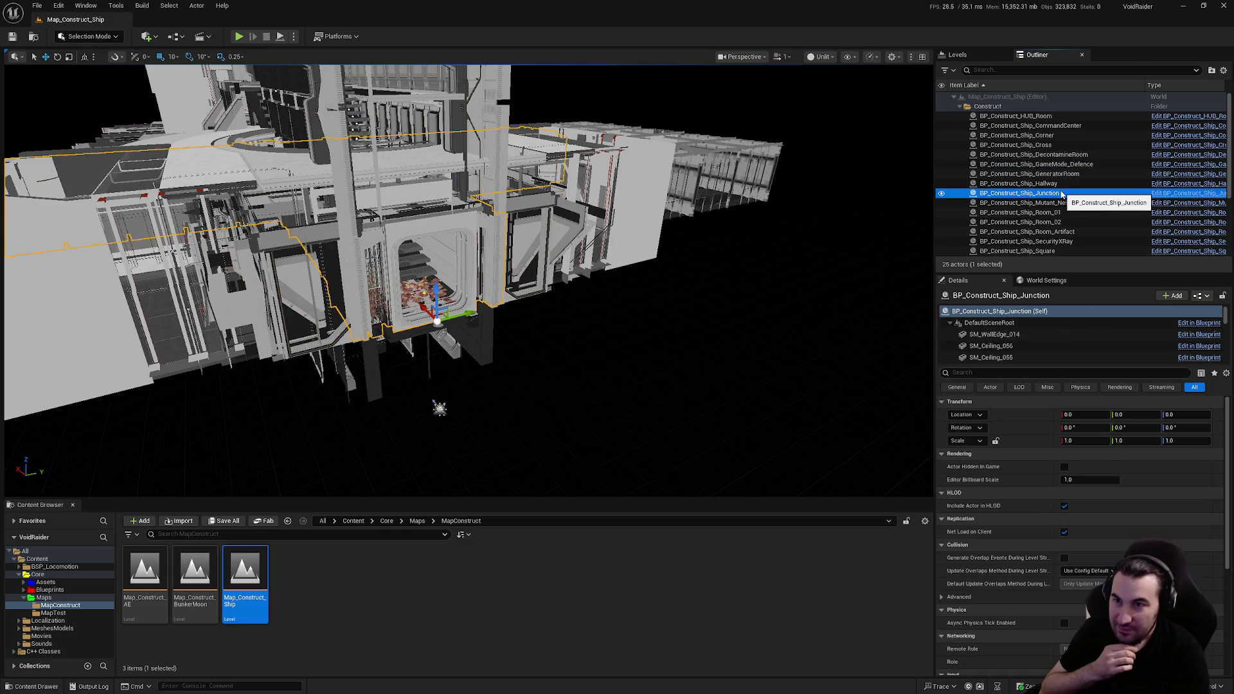
{"action": "scroll", "coordinate": [1124, 221], "scroll_direction": "down", "scroll_amount": 5}
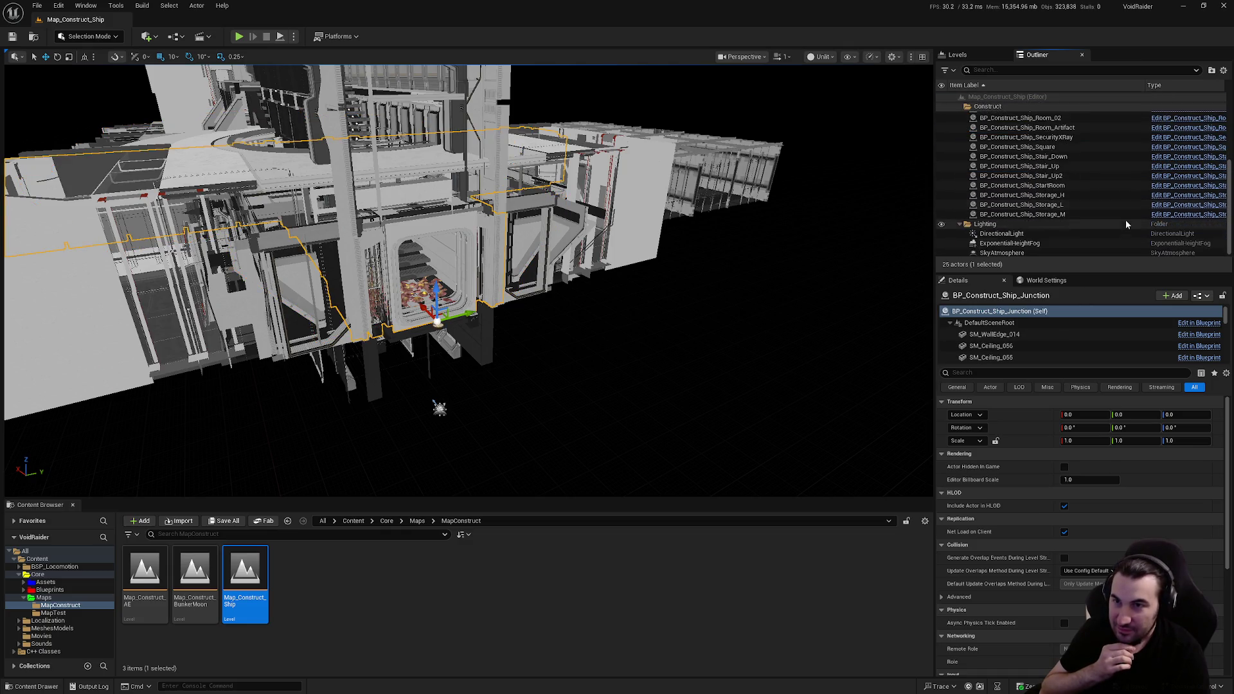
{"action": "scroll", "coordinate": [1126, 224], "scroll_direction": "up", "scroll_amount": 5}
{"action": "left_click", "coordinate": [1042, 146]}
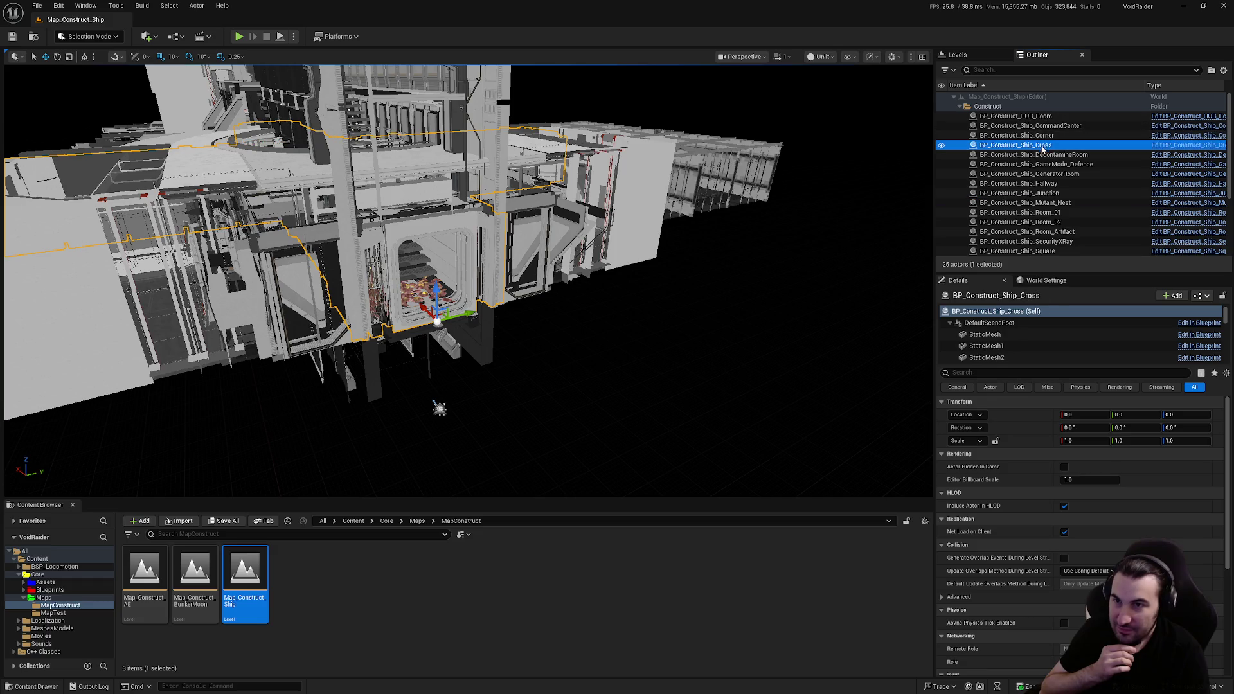
Step: Start a Merge Actors operation on the selected Cross actor from the Tools menu
{"action": "left_click", "coordinate": [115, 5]}
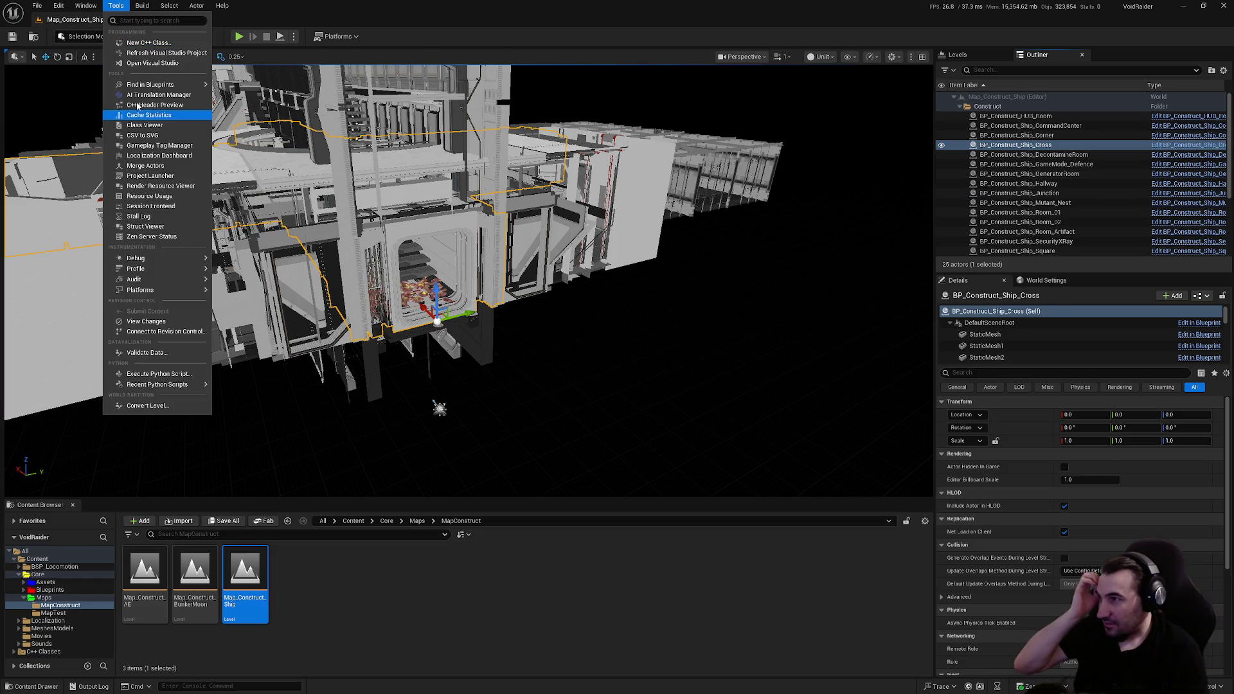
{"action": "left_click", "coordinate": [146, 165]}
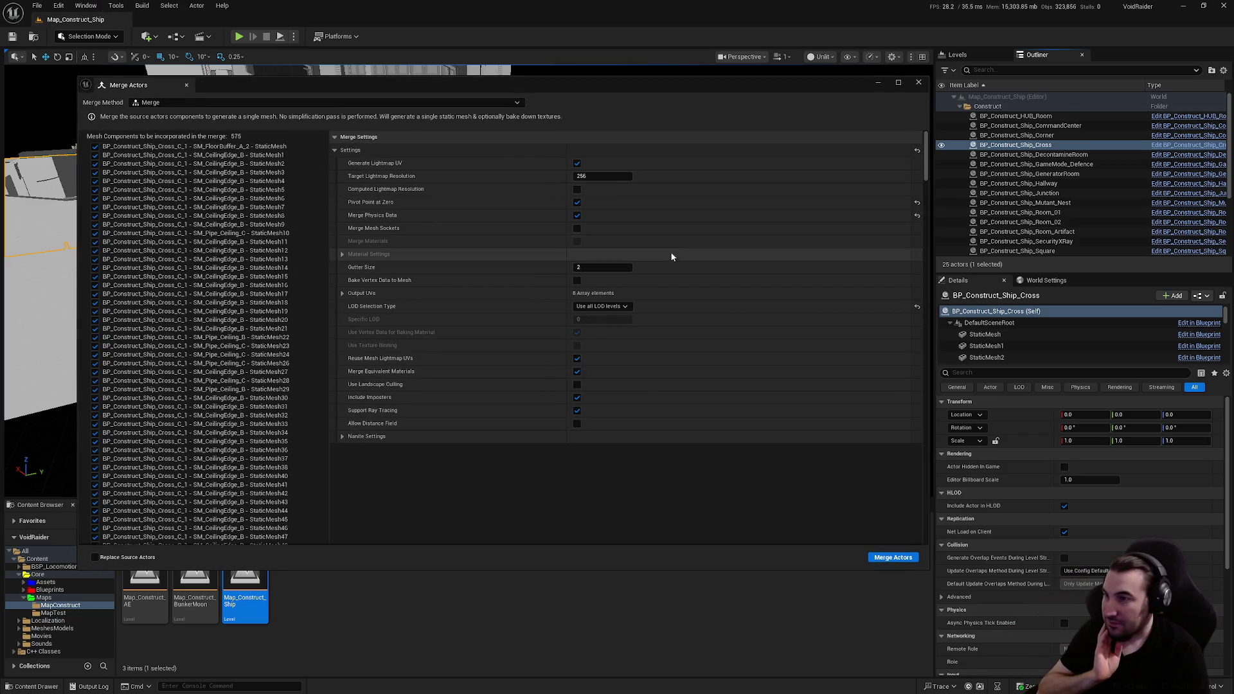
{"action": "left_click", "coordinate": [893, 557]}
Step: Target Core/Assets/LevelDesign/DungeonRoom/ShipDungeon/Meshes/Hallways and name the merged mesh SM_MERGED_Ship_Cross
{"action": "double_click", "coordinate": [580, 259]}
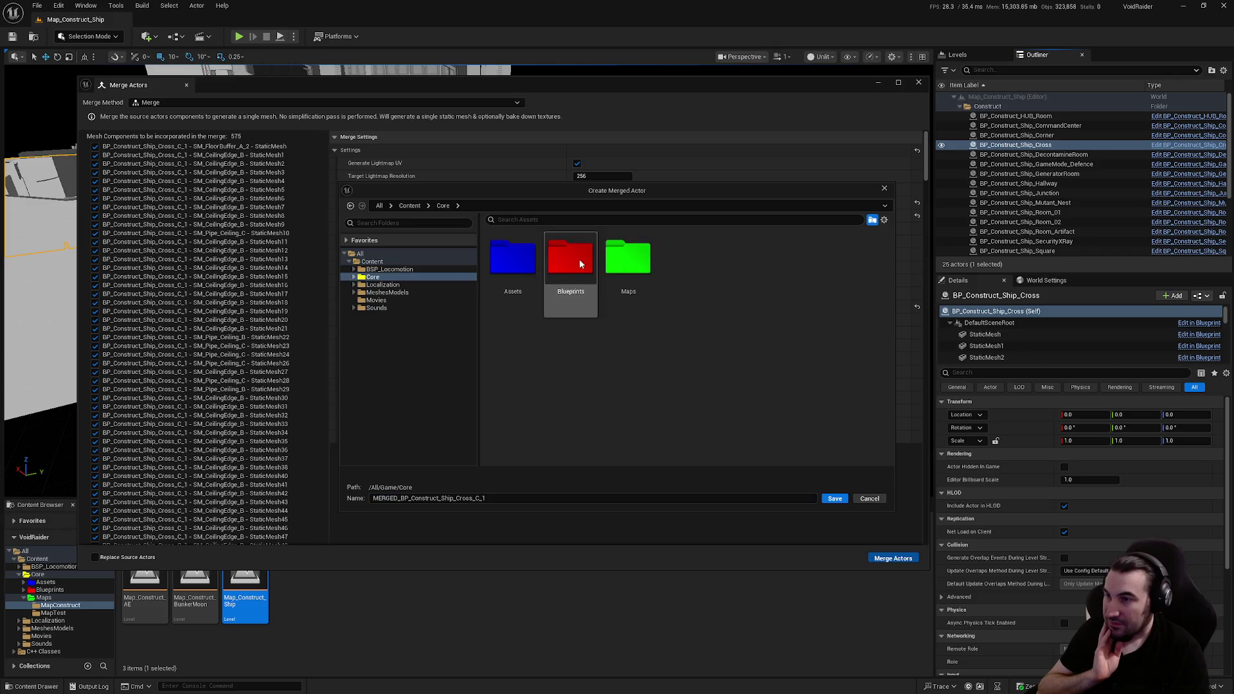
{"action": "double_click", "coordinate": [499, 260]}
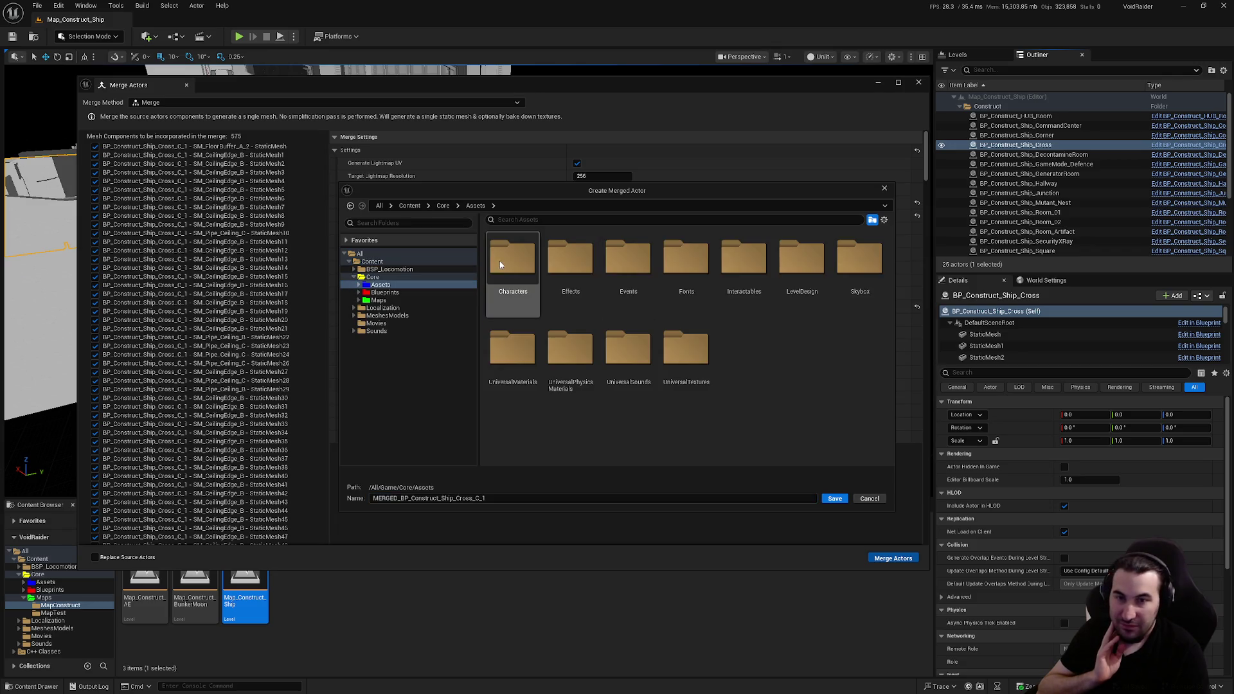
{"action": "double_click", "coordinate": [783, 302]}
{"action": "left_click", "coordinate": [616, 287]}
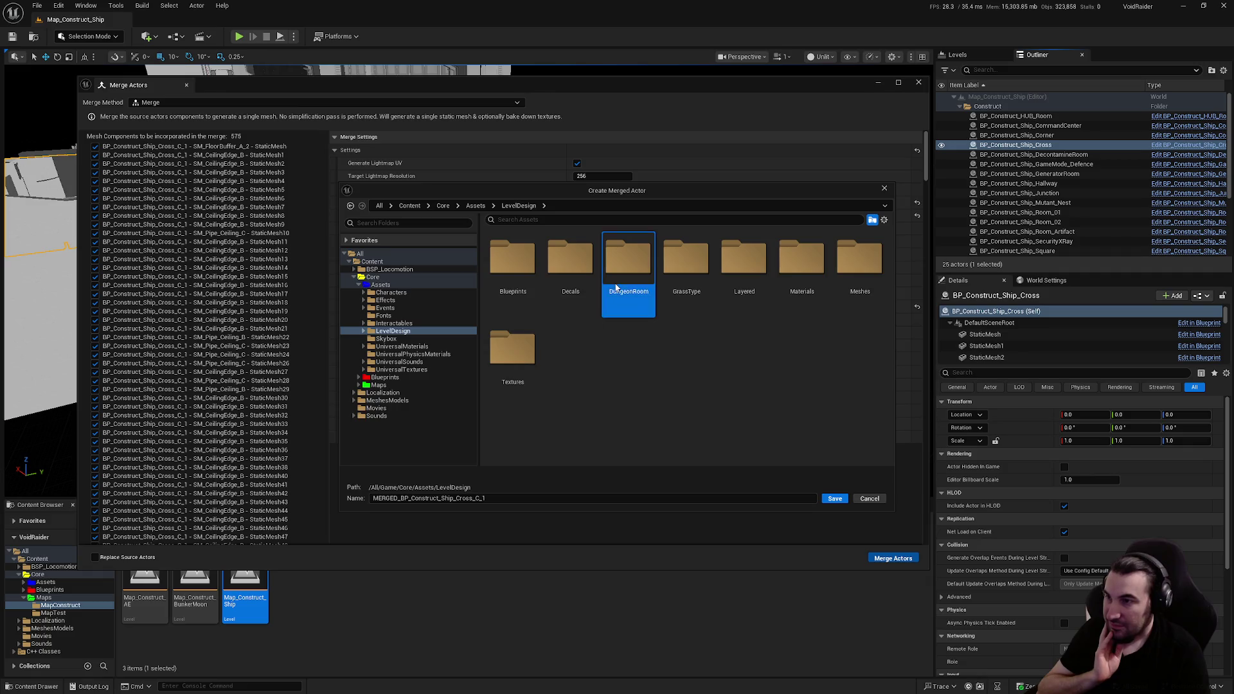
{"action": "double_click", "coordinate": [616, 288]}
{"action": "left_click", "coordinate": [685, 273]}
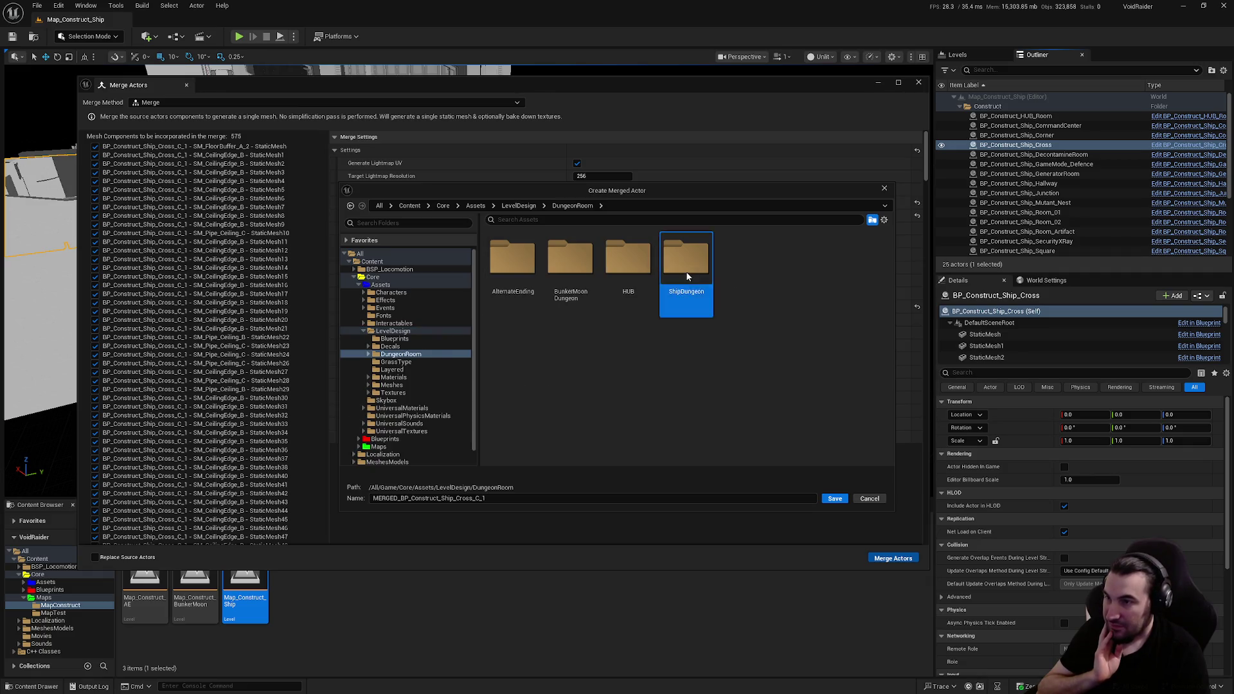
{"action": "double_click", "coordinate": [685, 271]}
{"action": "double_click", "coordinate": [512, 257]}
{"action": "double_click", "coordinate": [513, 257]}
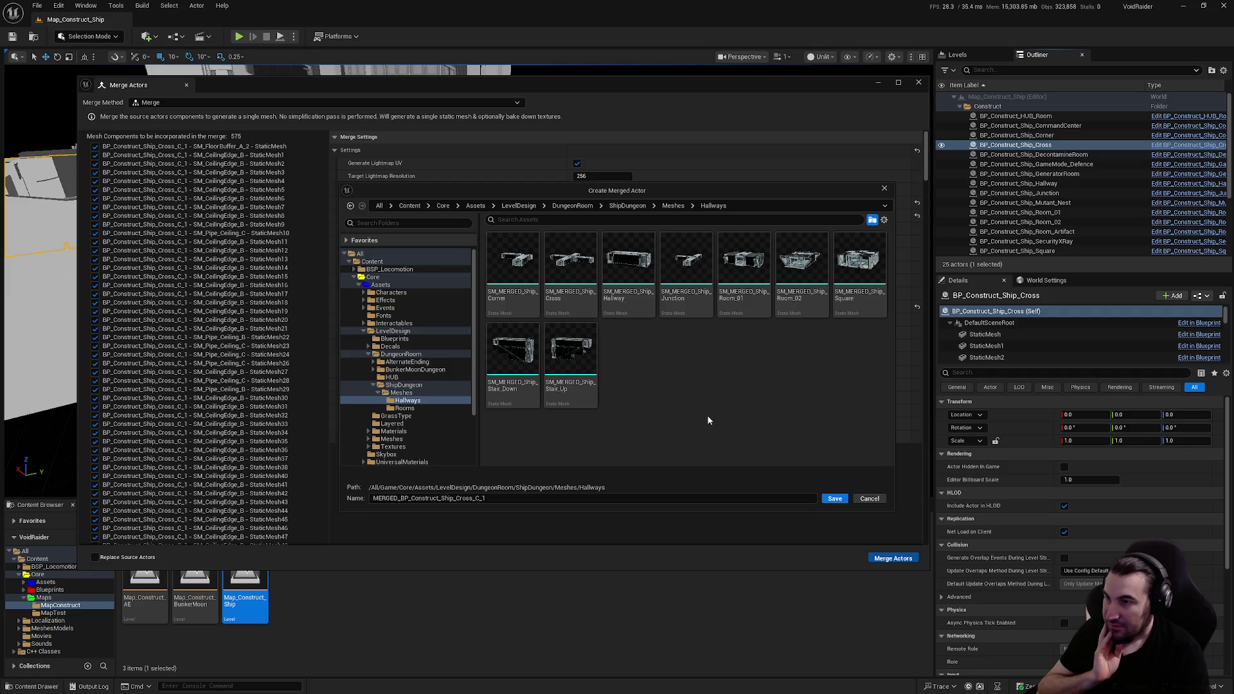
{"action": "left_click", "coordinate": [570, 264]}
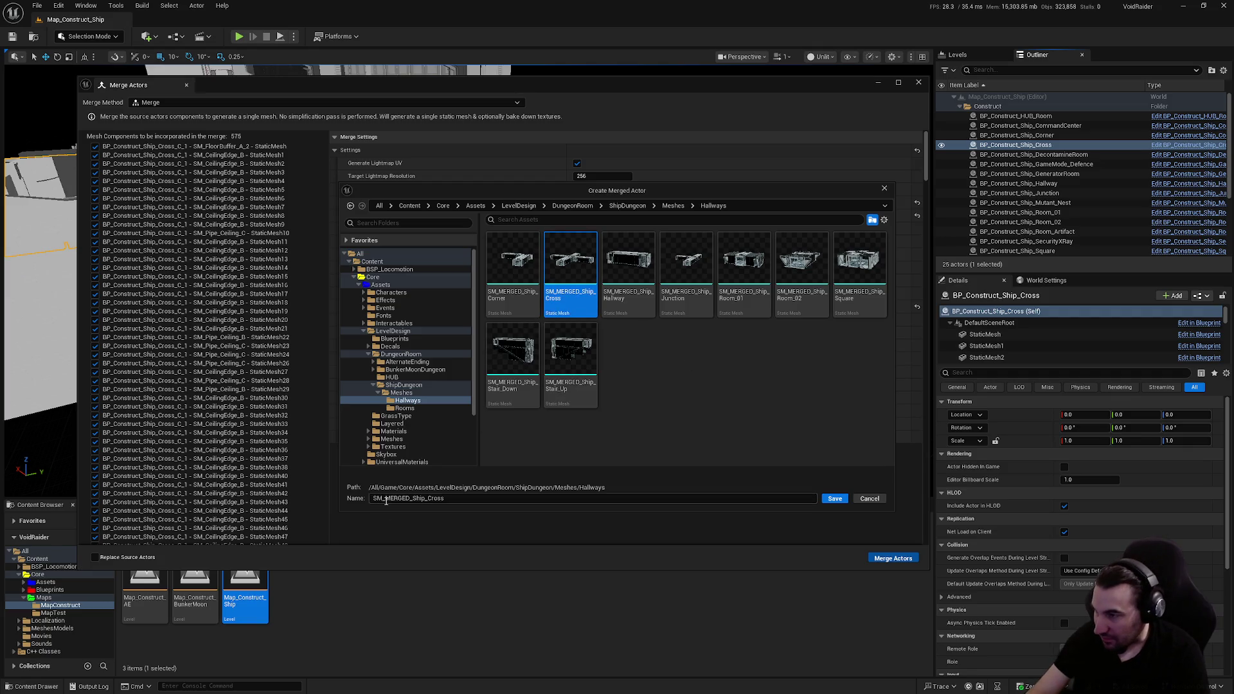
Step: Save the merge as SM_MERGED_Ship_Cross, then open the new mesh in the Static Mesh Editor
{"action": "left_click", "coordinate": [834, 499]}
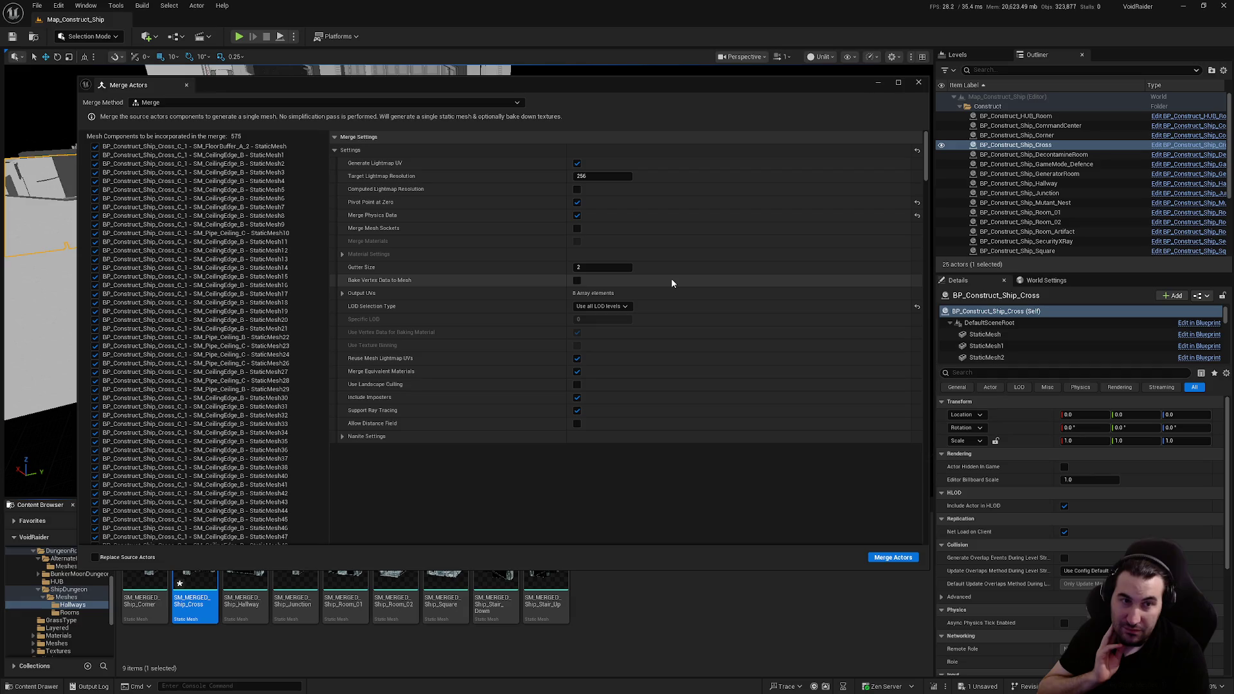
{"action": "left_click", "coordinate": [918, 84]}
{"action": "double_click", "coordinate": [196, 566]}
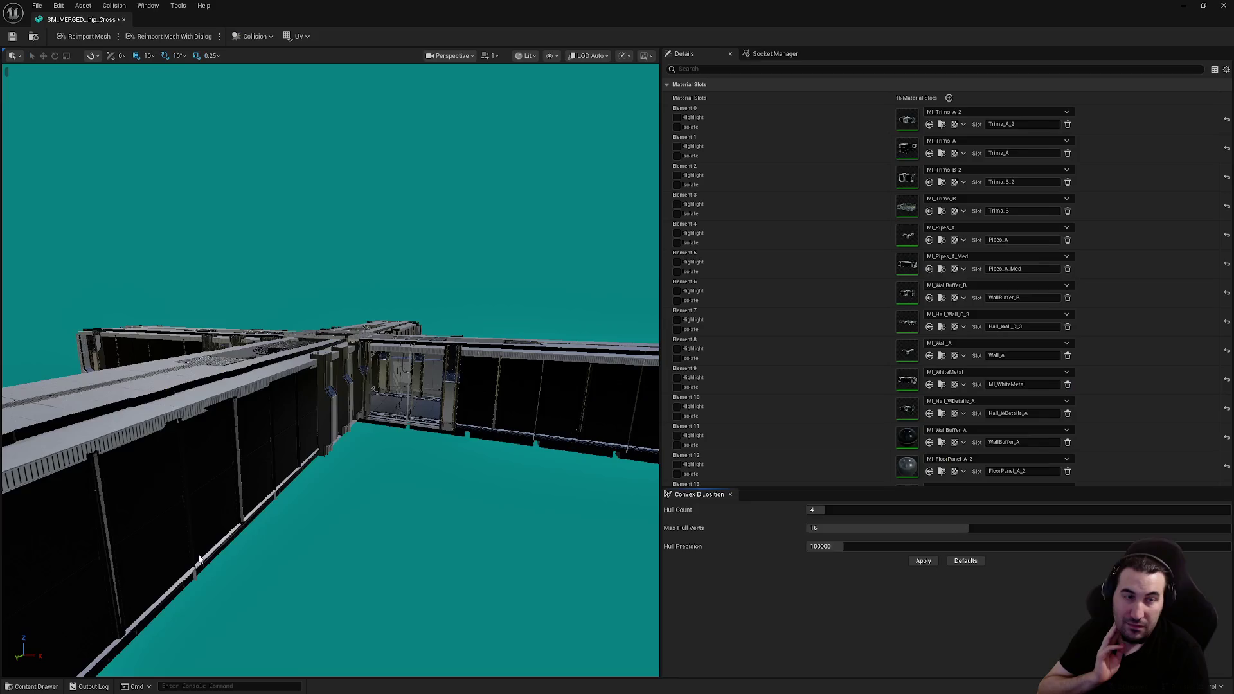
Step: Save the SM_MERGED_Ship_Cross asset with Ctrl+S
{"action": "key", "text": "ctrl+s"}
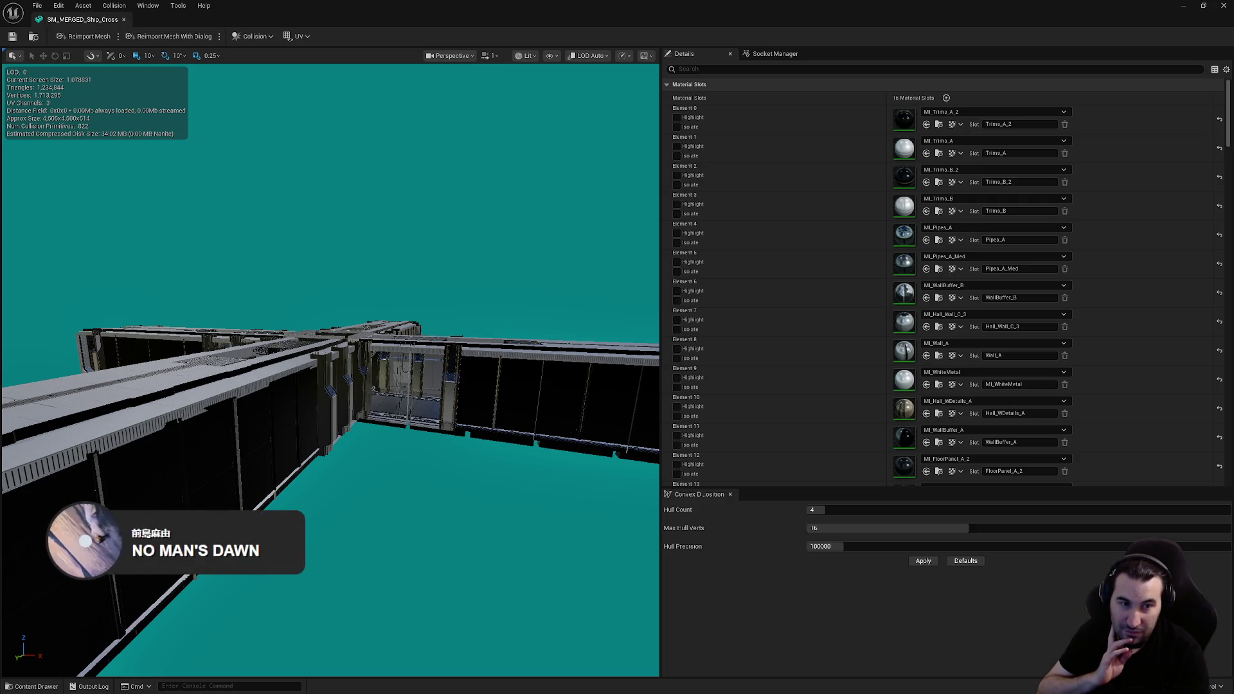
Step: Adjust Enable Collision on LOD 0 sections 3, 6, 7, 8 and 11
{"action": "scroll", "coordinate": [818, 179], "scroll_direction": "down", "scroll_amount": 10}
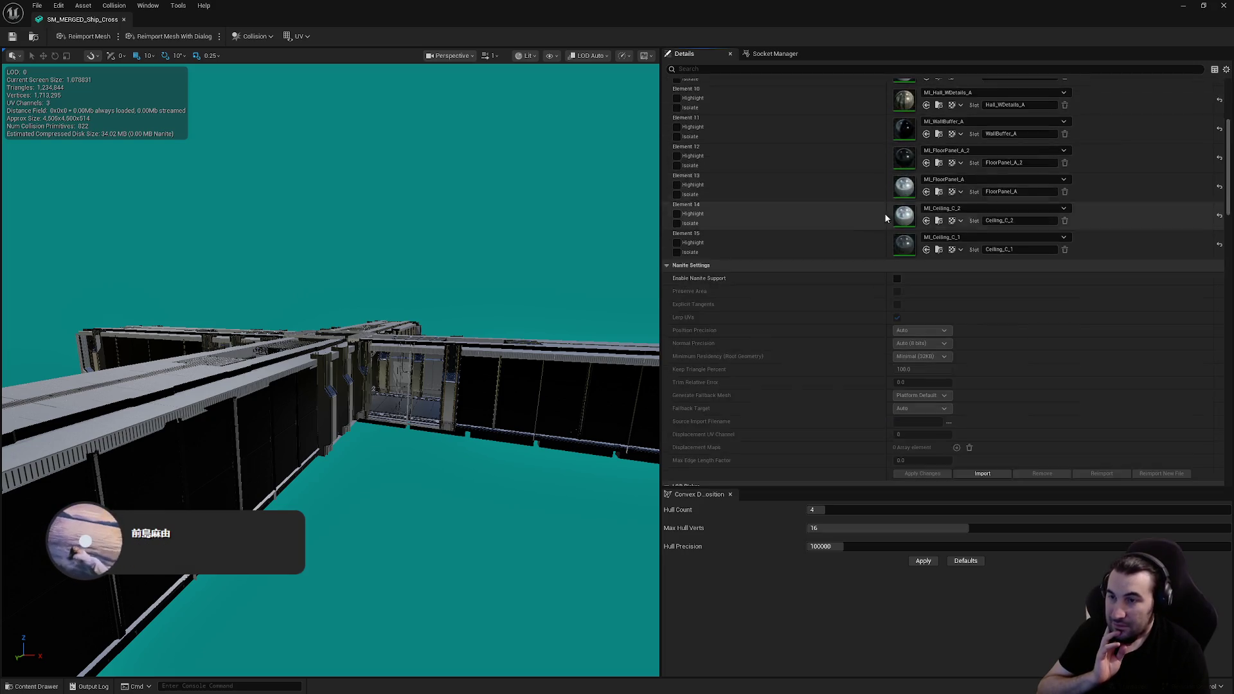
{"action": "scroll", "coordinate": [900, 238], "scroll_direction": "down", "scroll_amount": 8}
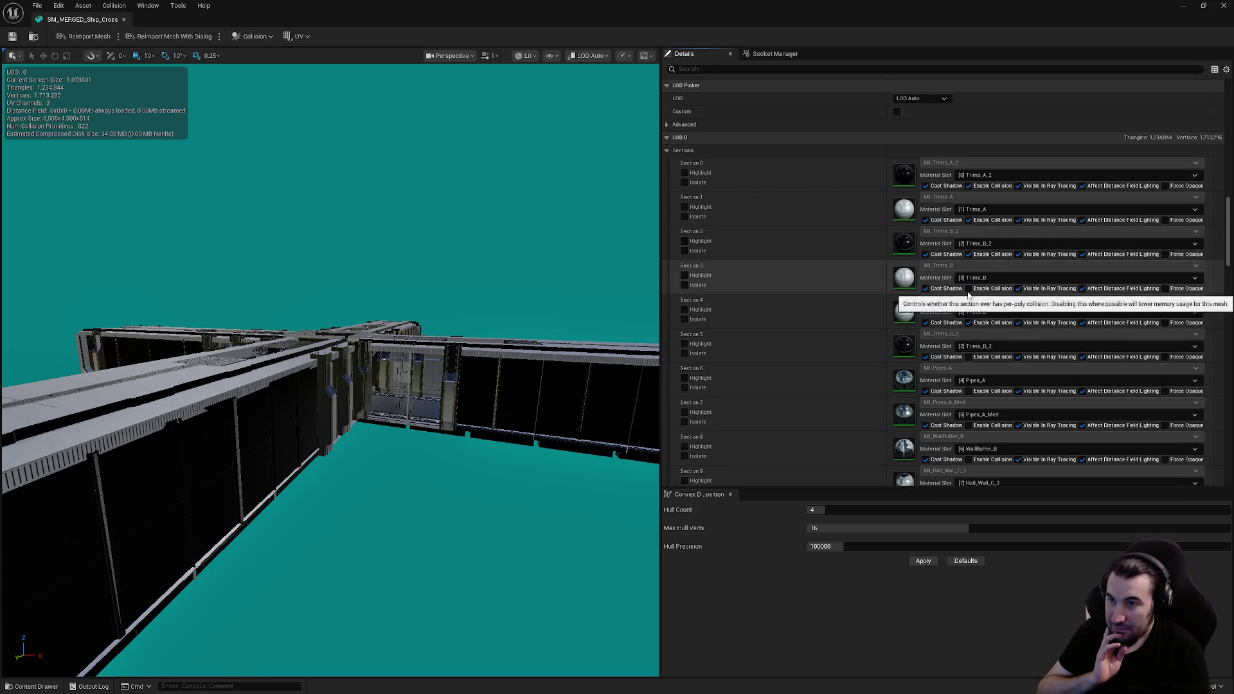
{"action": "left_click", "coordinate": [968, 289]}
{"action": "scroll", "coordinate": [990, 309], "scroll_direction": "down", "scroll_amount": 3}
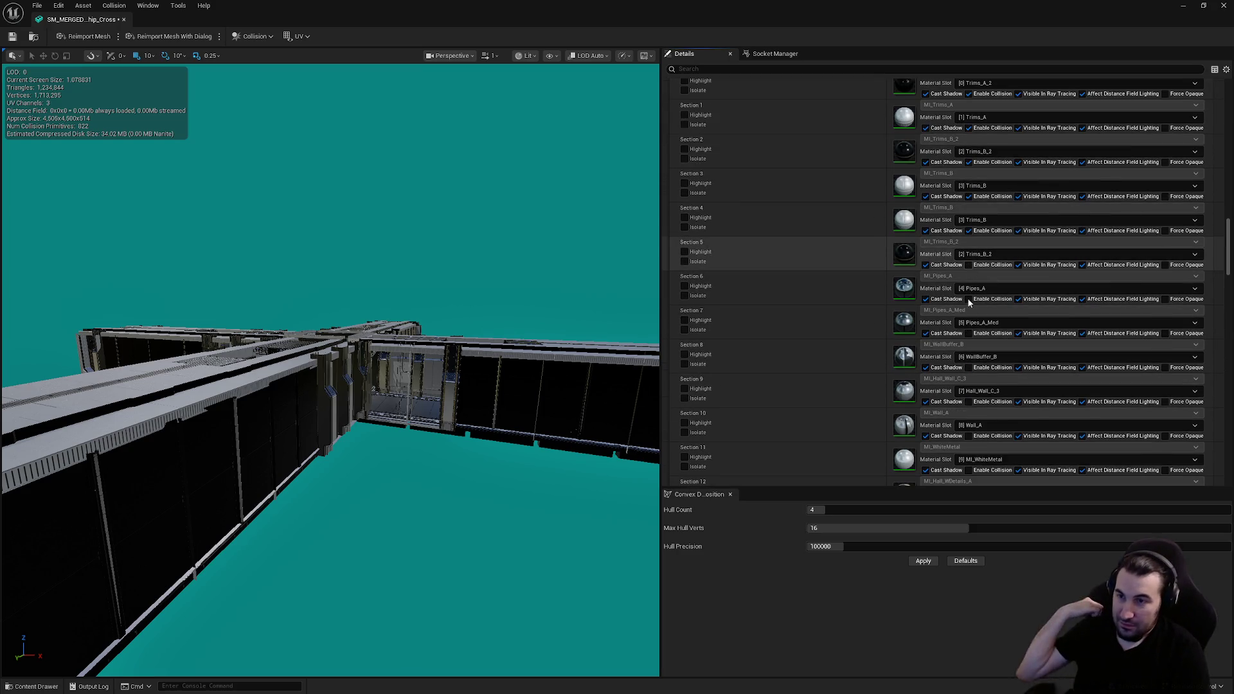
{"action": "left_click", "coordinate": [967, 299]}
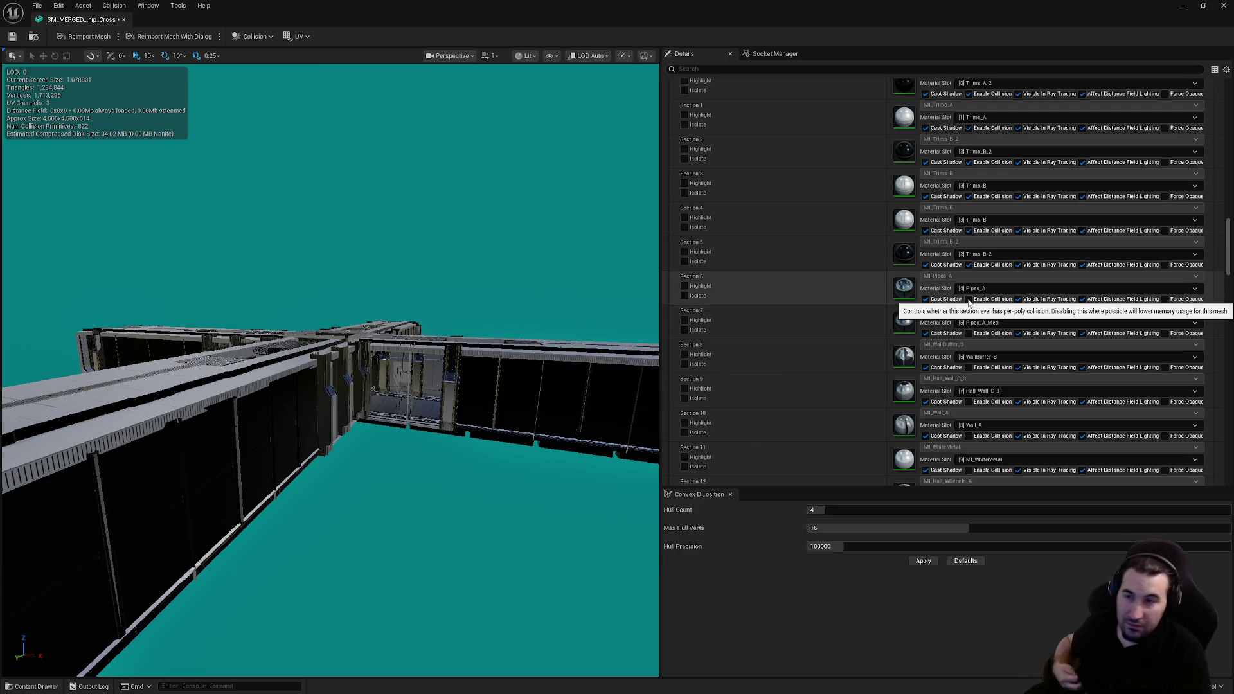
{"action": "left_click", "coordinate": [968, 331]}
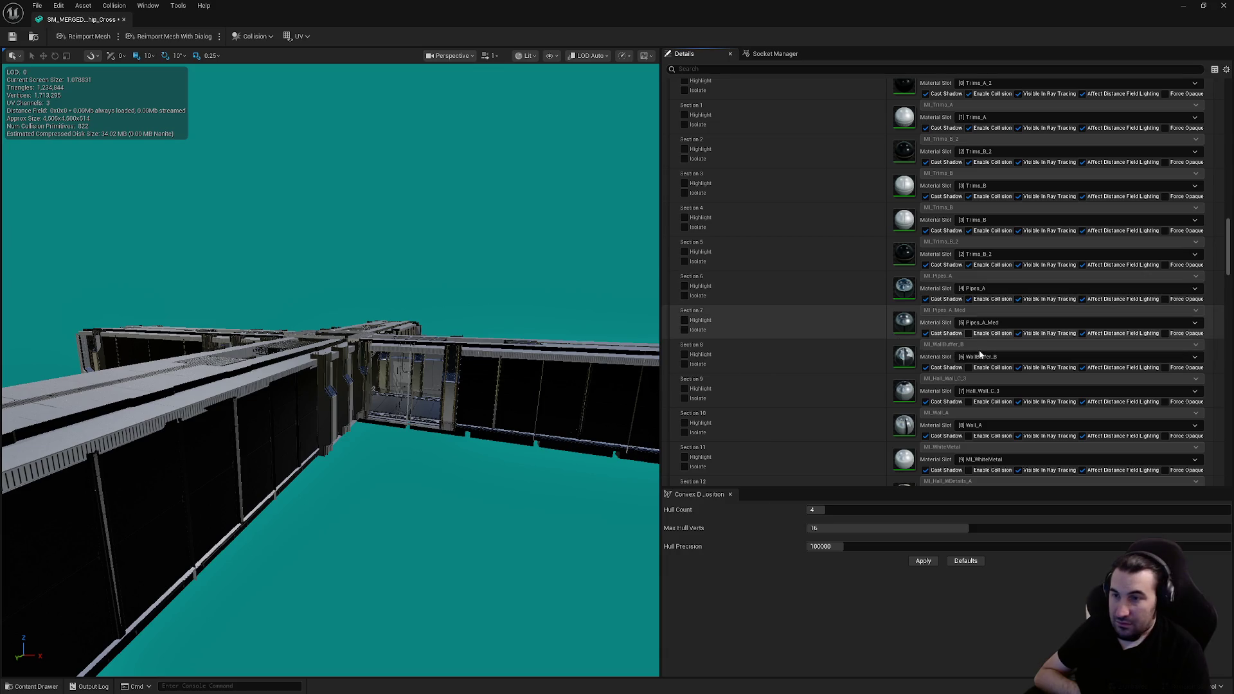
{"action": "left_click", "coordinate": [969, 367]}
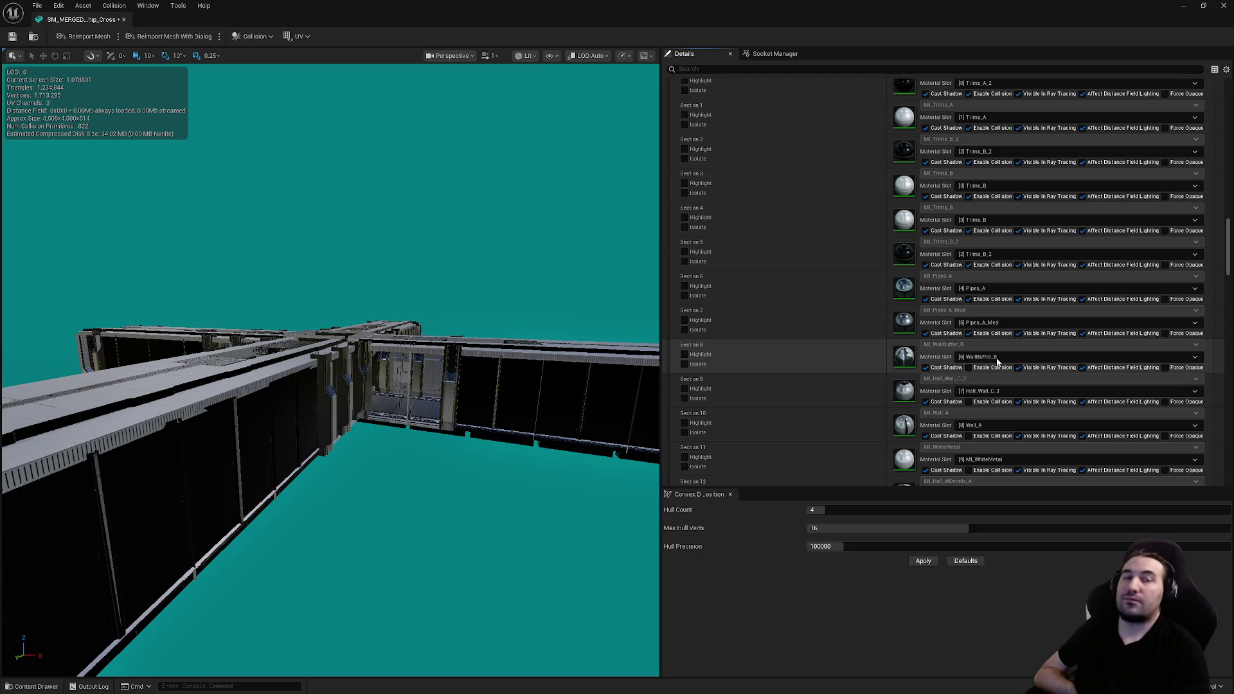
{"action": "left_click", "coordinate": [969, 367]}
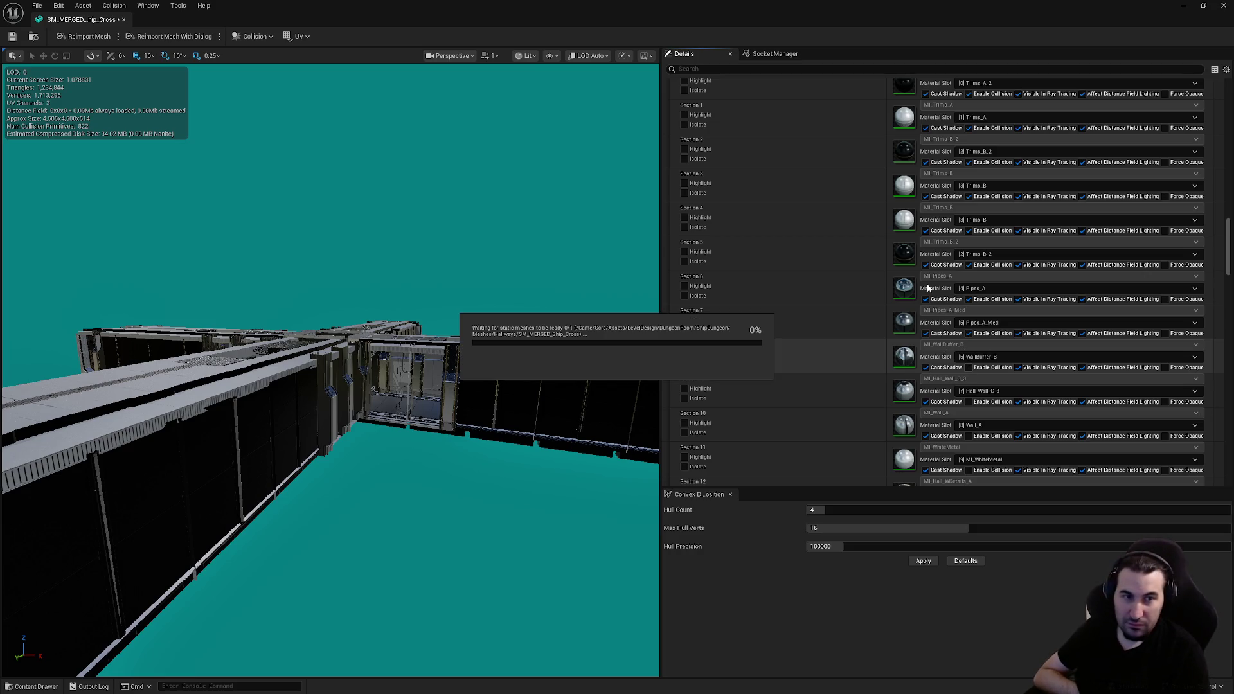
{"action": "scroll", "coordinate": [949, 286], "scroll_direction": "down", "scroll_amount": 3}
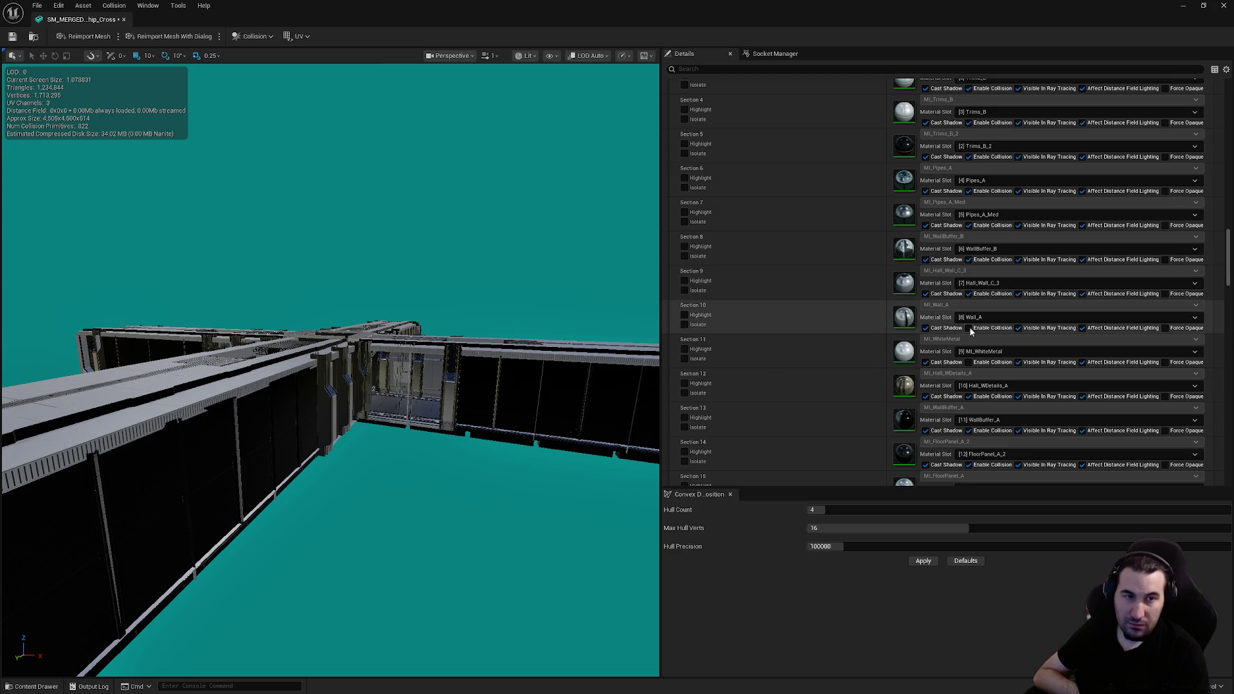
{"action": "left_click", "coordinate": [970, 361]}
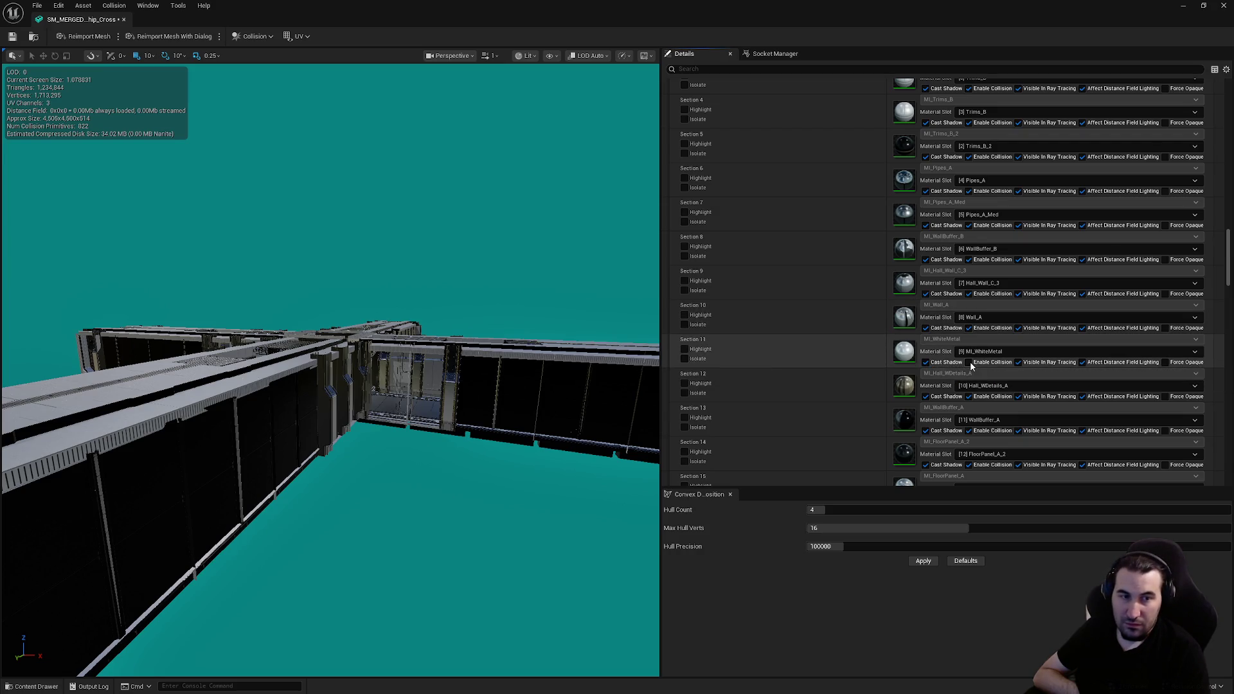
{"action": "left_click", "coordinate": [969, 361]}
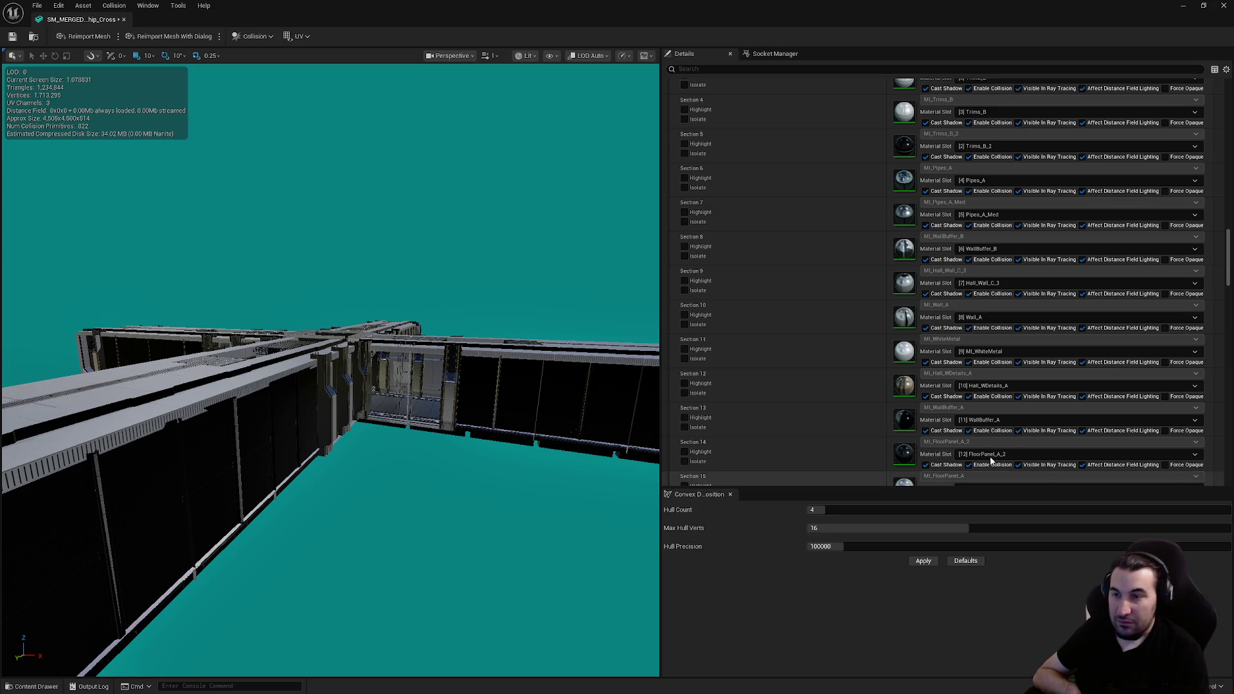
Step: Set the LOD Group to LargeProp and confirm overwriting the LOD settings
{"action": "scroll", "coordinate": [841, 331], "scroll_direction": "down", "scroll_amount": 5}
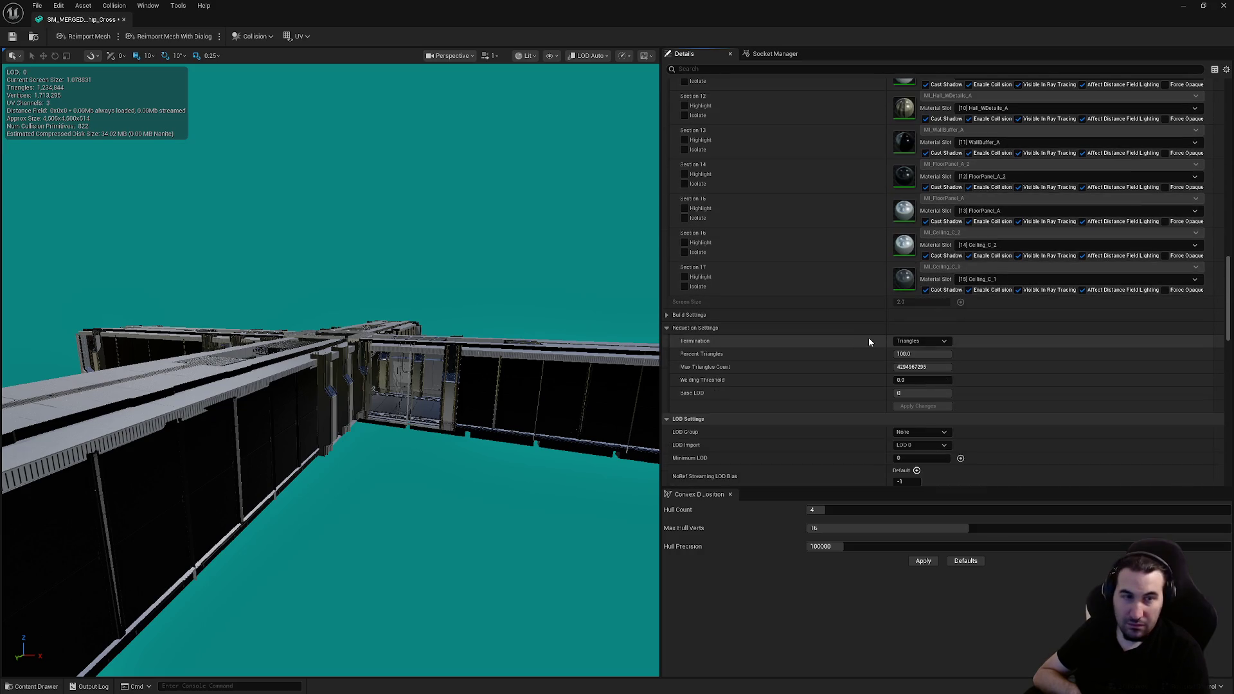
{"action": "scroll", "coordinate": [872, 339], "scroll_direction": "down", "scroll_amount": 4}
{"action": "left_click", "coordinate": [919, 309]}
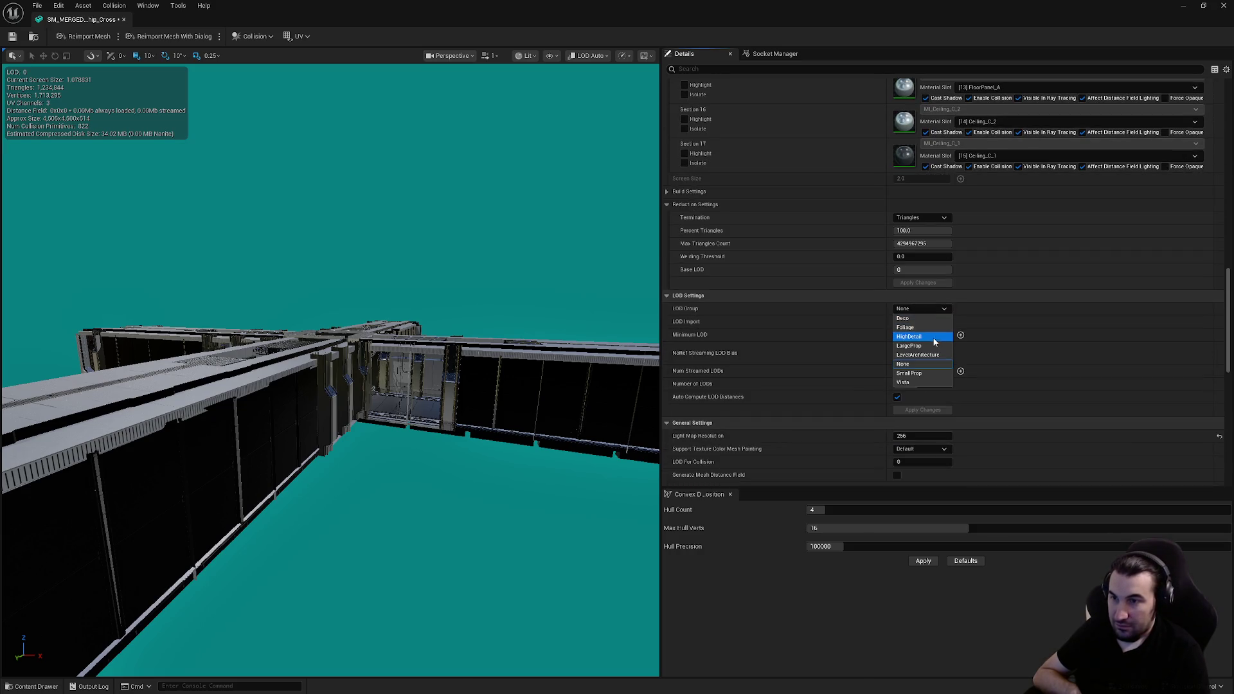
{"action": "left_click", "coordinate": [912, 346]}
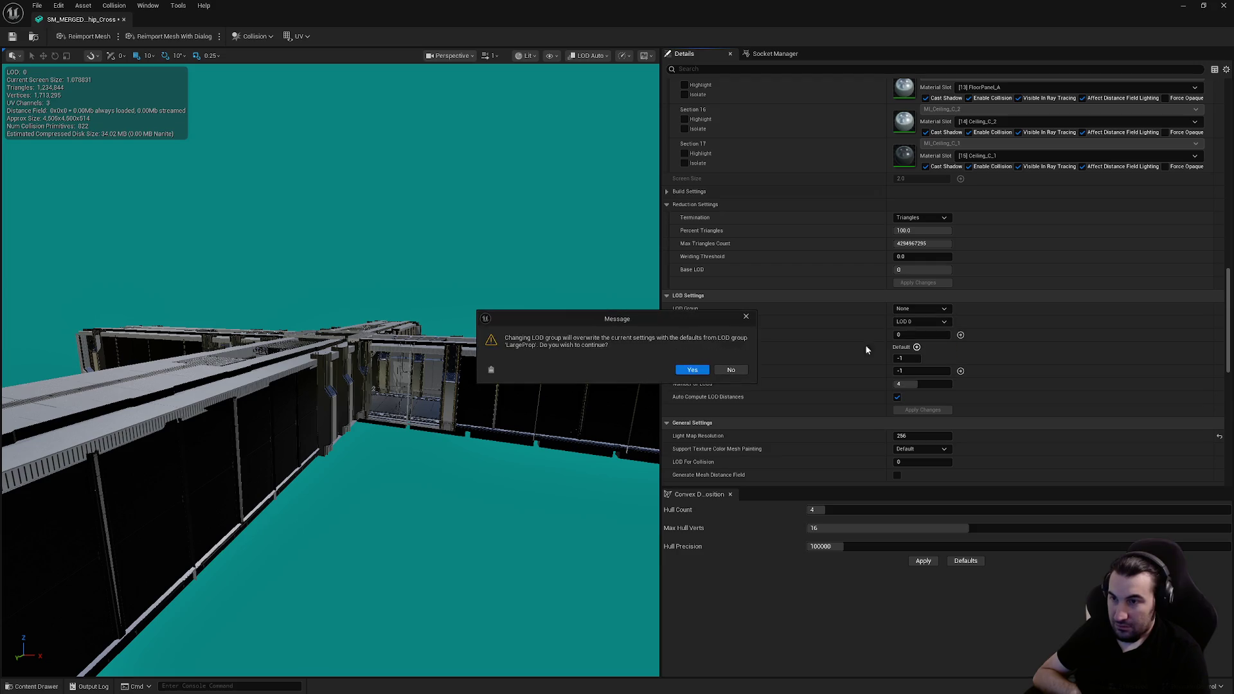
{"action": "left_click", "coordinate": [689, 370]}
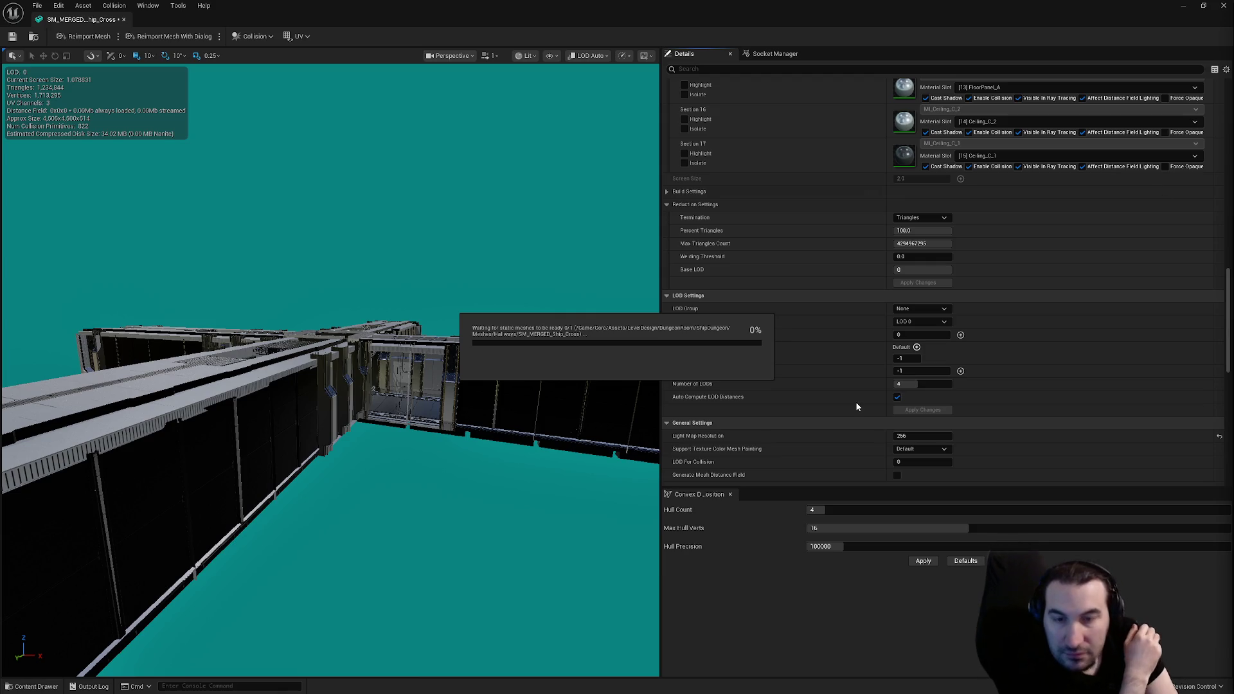
{"action": "key", "text": "super"}
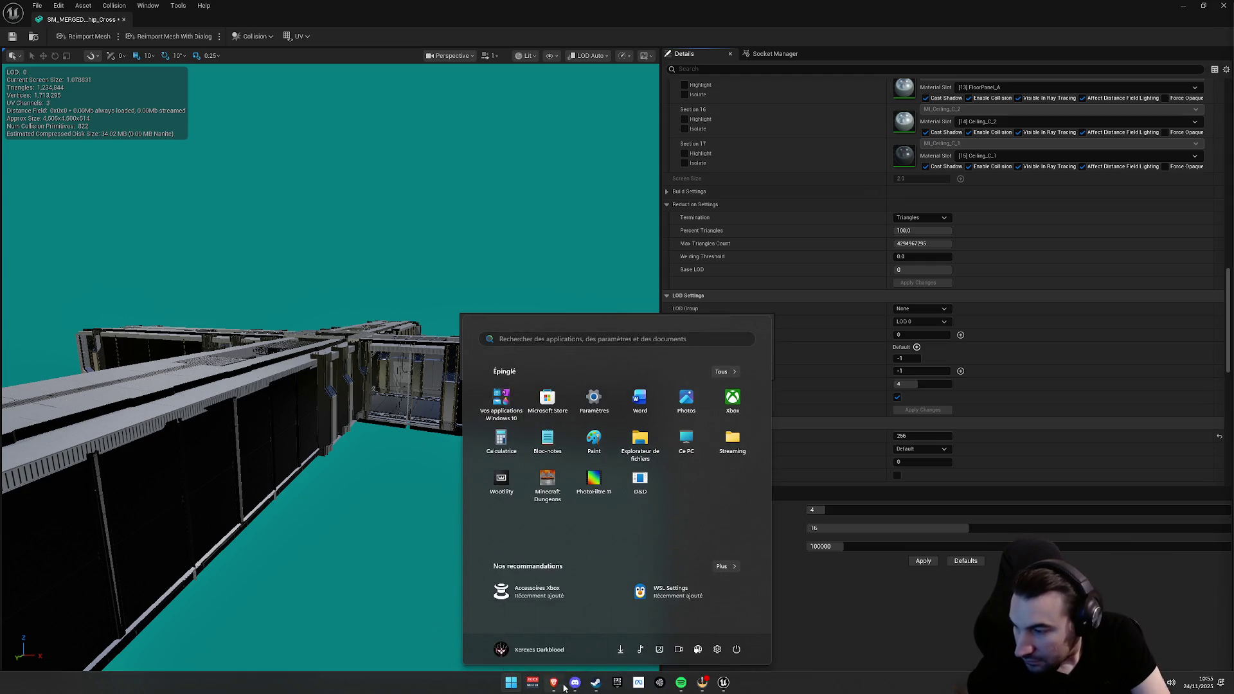
{"action": "key", "text": "super"}
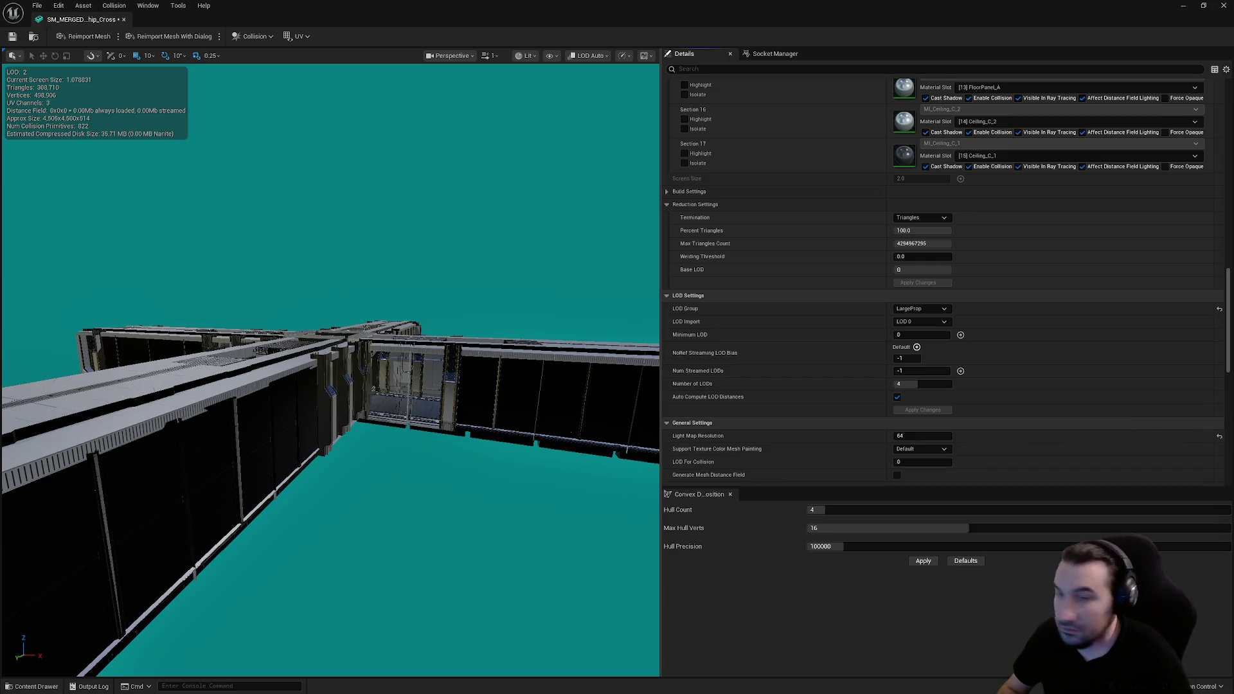
Step: Zoom out on the junction and apply the LOD settings with auto-computed distances off
{"action": "left_click_drag", "start_coordinate": [455, 435], "coordinate": [455, 478]}
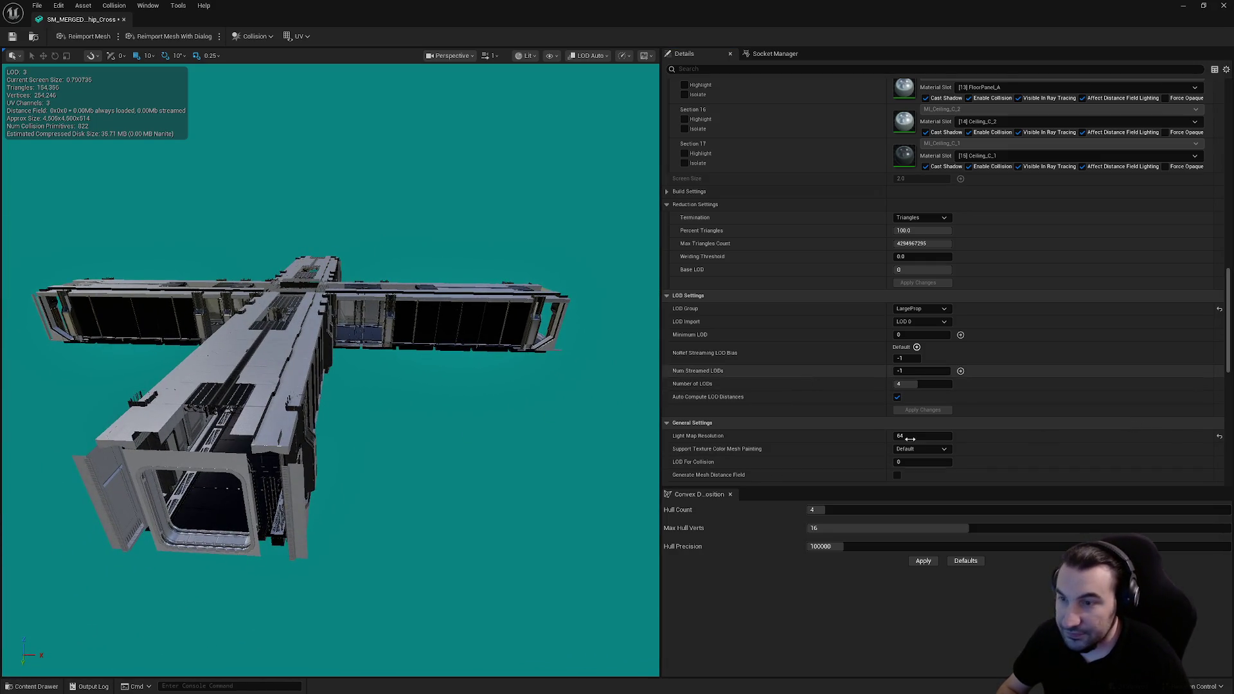
{"action": "left_click", "coordinate": [896, 410]}
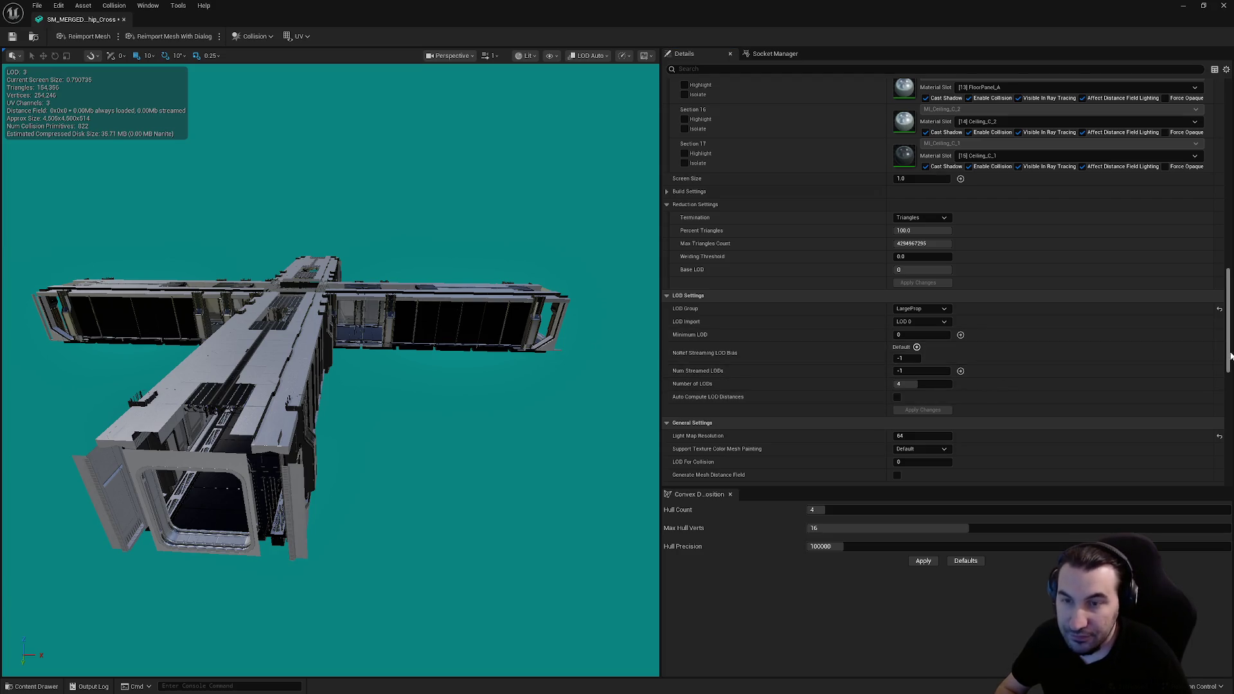
{"action": "scroll", "coordinate": [1219, 345], "scroll_direction": "down", "scroll_amount": 5}
{"action": "scroll", "coordinate": [1215, 336], "scroll_direction": "up", "scroll_amount": 10}
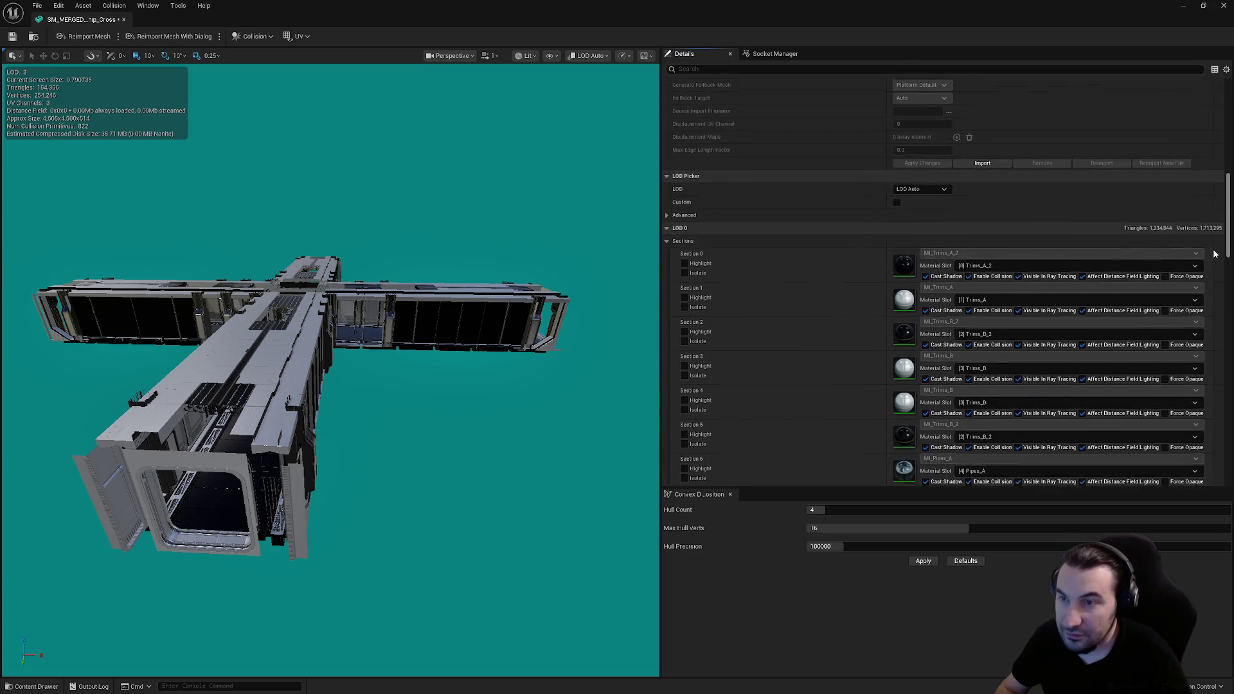
{"action": "scroll", "coordinate": [1214, 336], "scroll_direction": "down", "scroll_amount": 6}
{"action": "scroll", "coordinate": [1215, 336], "scroll_direction": "down", "scroll_amount": 3}
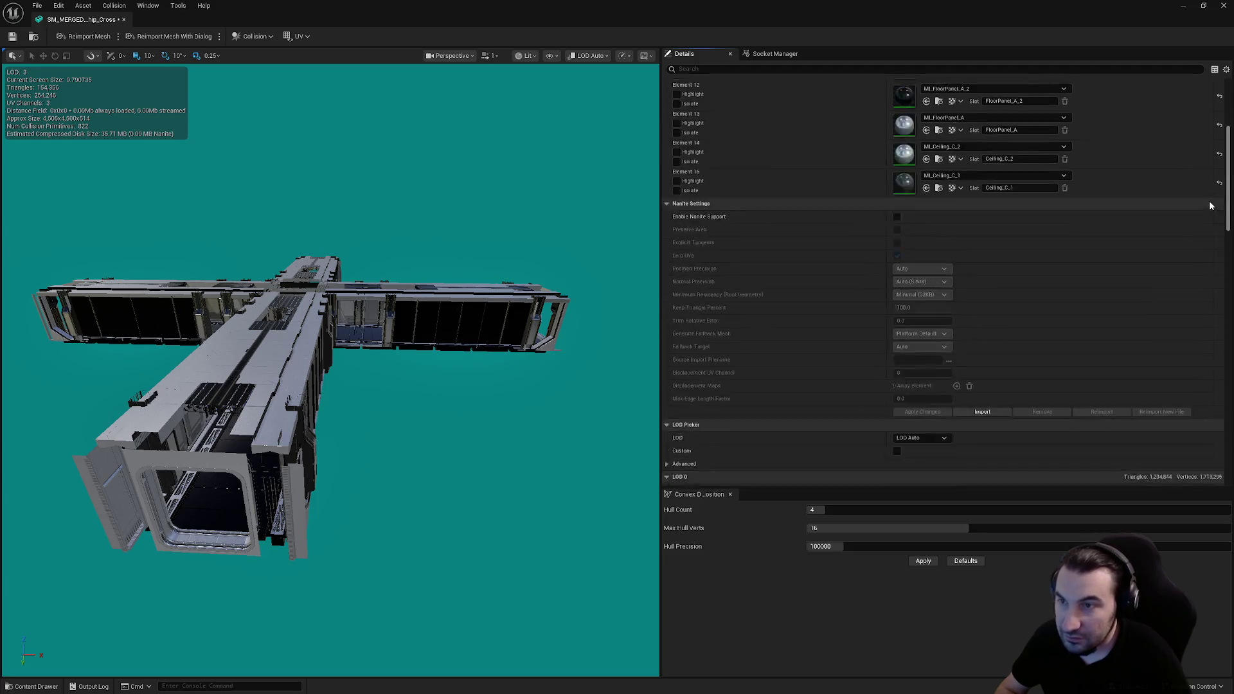
{"action": "scroll", "coordinate": [1209, 189], "scroll_direction": "up", "scroll_amount": 10}
{"action": "scroll", "coordinate": [1209, 189], "scroll_direction": "down", "scroll_amount": 5}
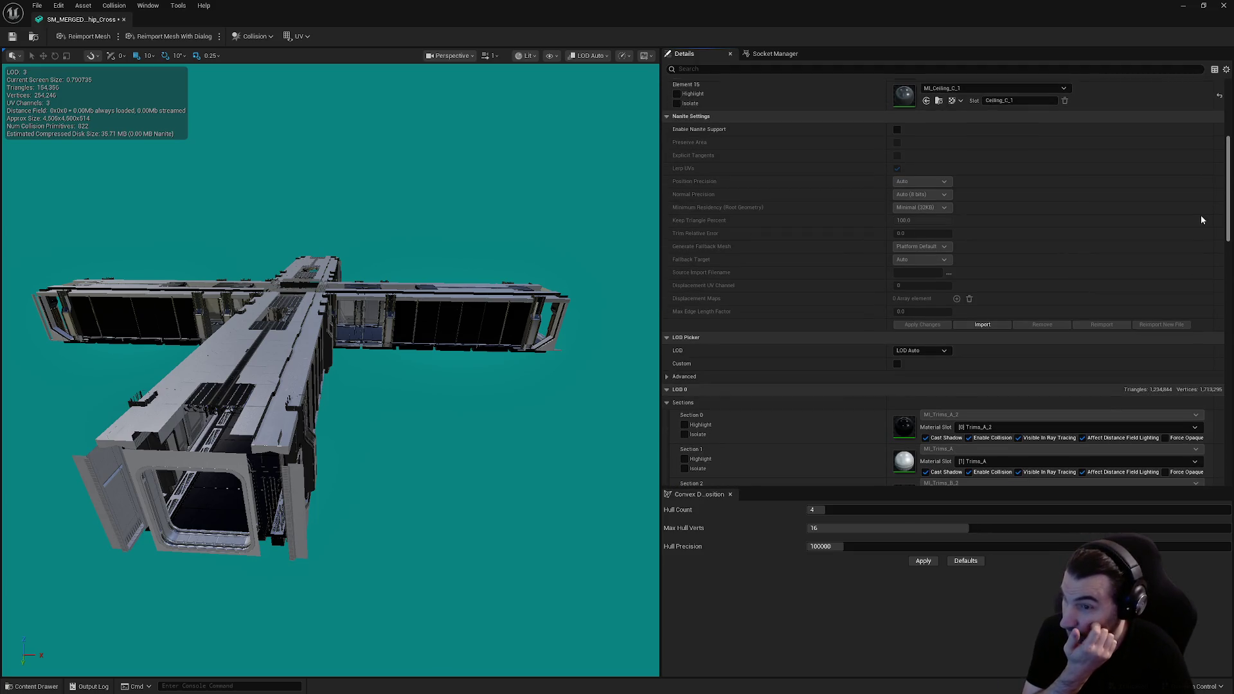
{"action": "scroll", "coordinate": [1201, 219], "scroll_direction": "down", "scroll_amount": 2}
{"action": "left_click", "coordinate": [920, 239]}
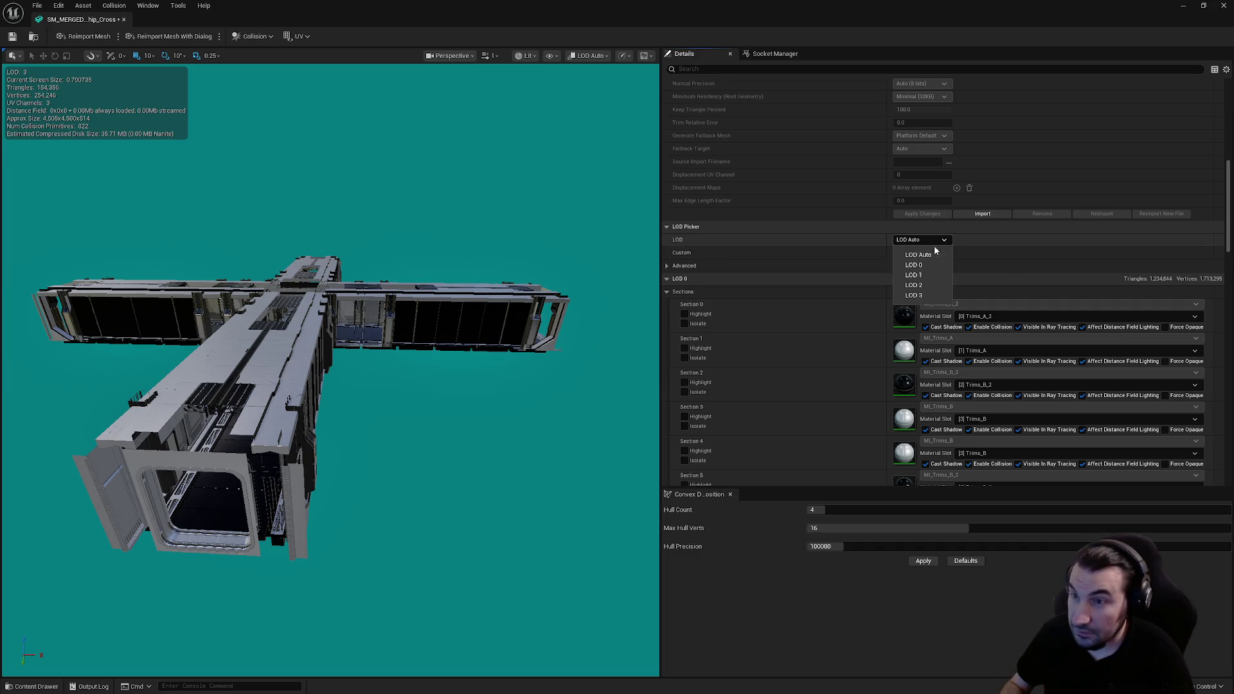
Step: Set LOD 1's screen size to 0.8 and orbit the view to check LOD switching
{"action": "left_click", "coordinate": [923, 280]}
{"action": "scroll", "coordinate": [518, 303], "scroll_direction": "up", "scroll_amount": 5}
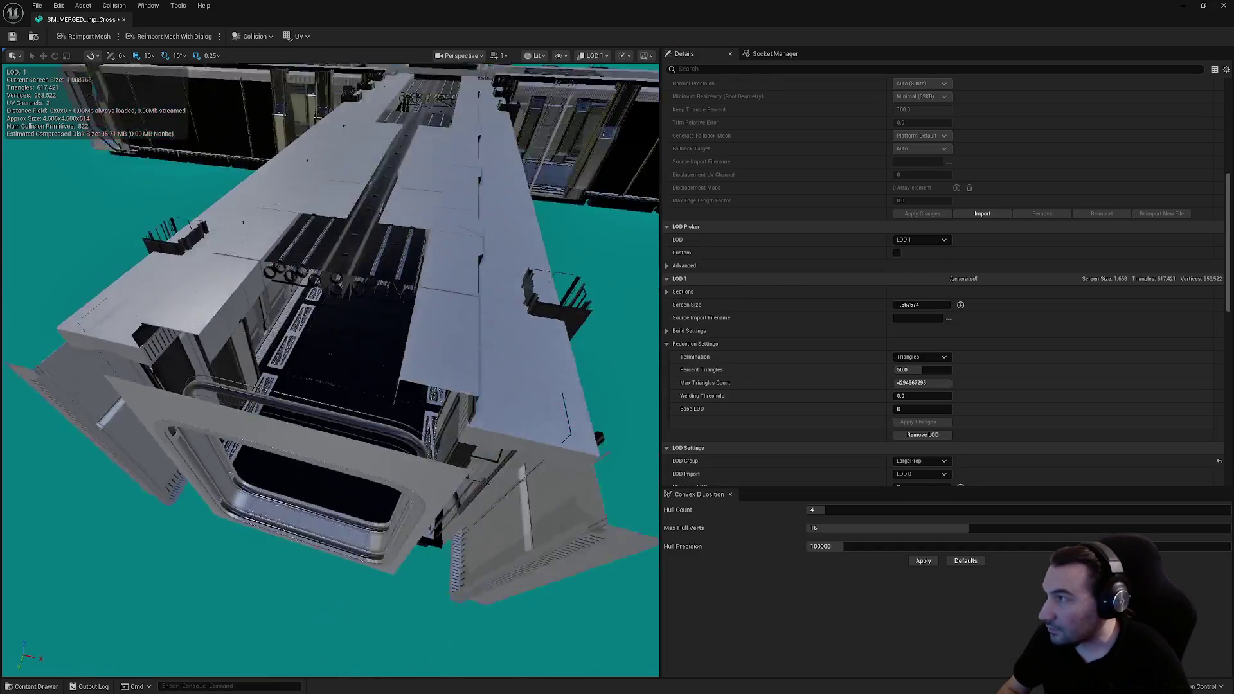
{"action": "key", "text": "f"}
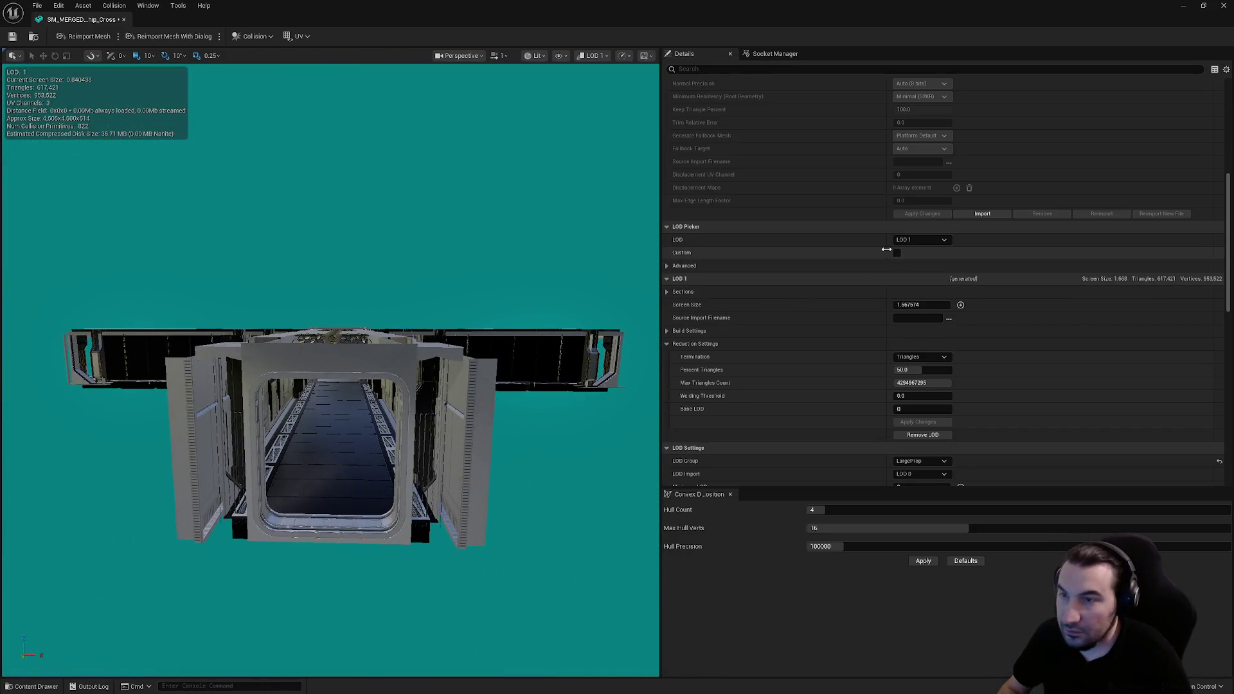
{"action": "left_click", "coordinate": [901, 306]}
{"action": "type", "text": "0.8"}
{"action": "key", "text": "Return"}
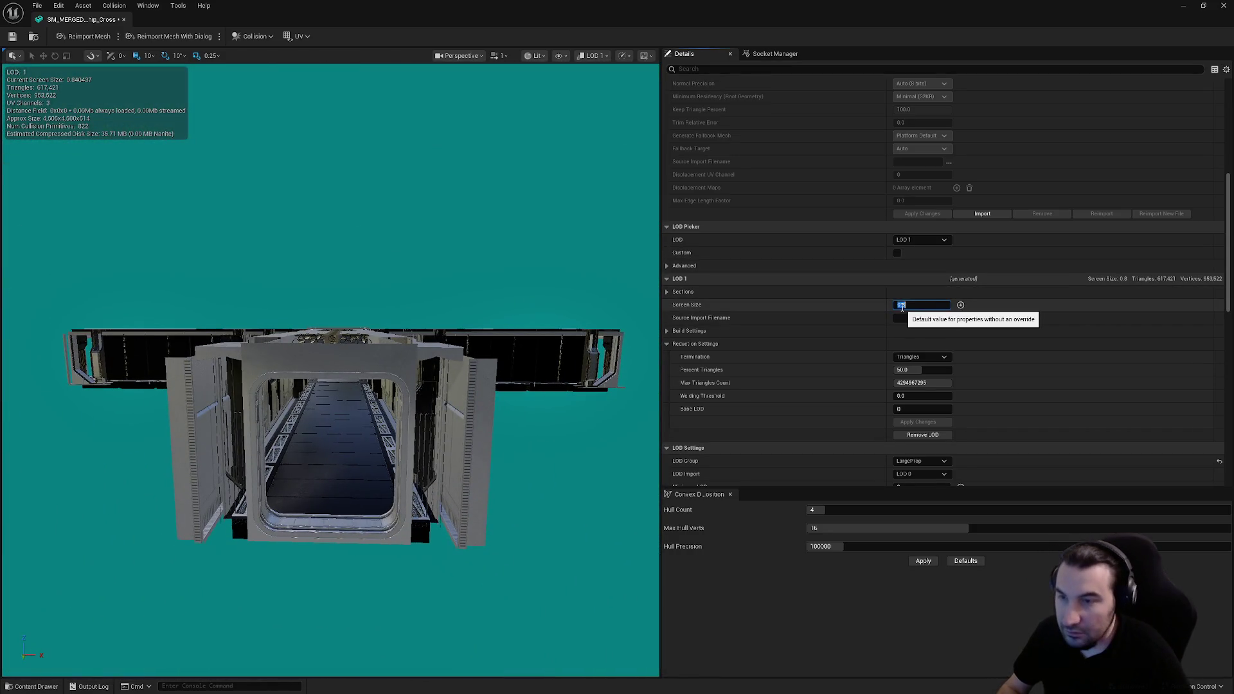
{"action": "mouse_move", "coordinate": [507, 336]}
{"action": "left_mouse_down"}
{"action": "mouse_move", "coordinate": [26, 359]}
{"action": "mouse_move", "coordinate": [39, 358]}
{"action": "left_mouse_up"}
{"action": "key", "text": "f"}
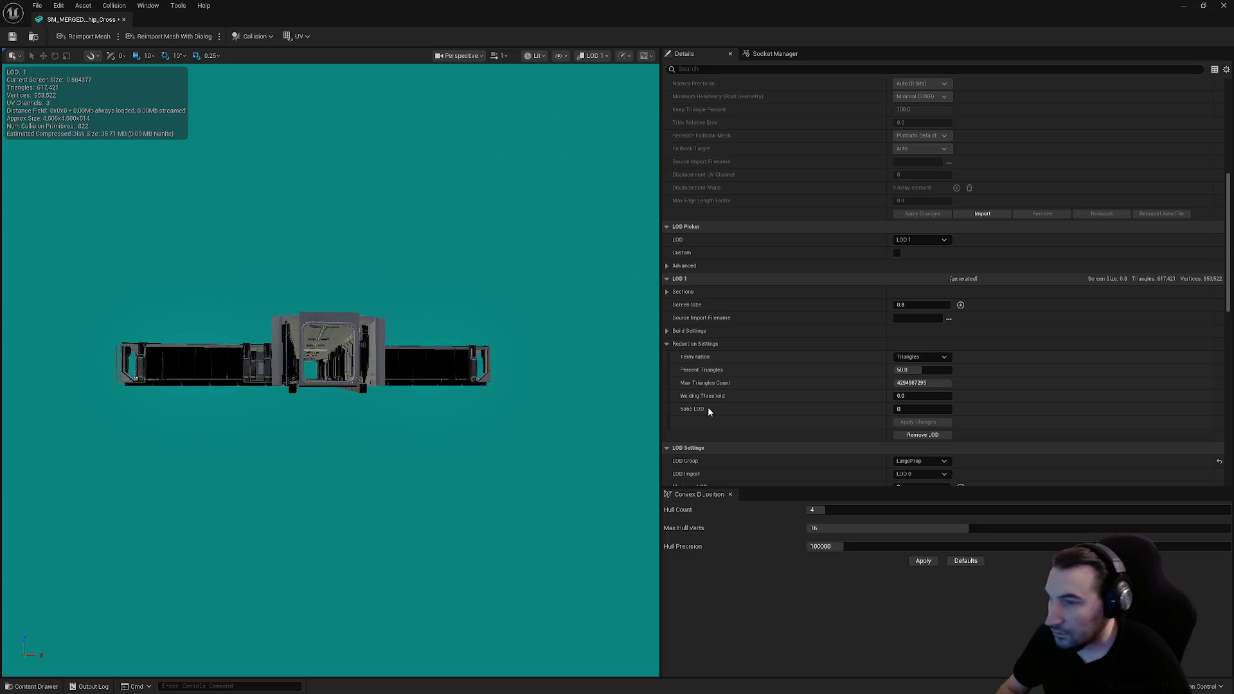
{"action": "left_click_drag", "start_coordinate": [385, 308], "coordinate": [353, 308]}
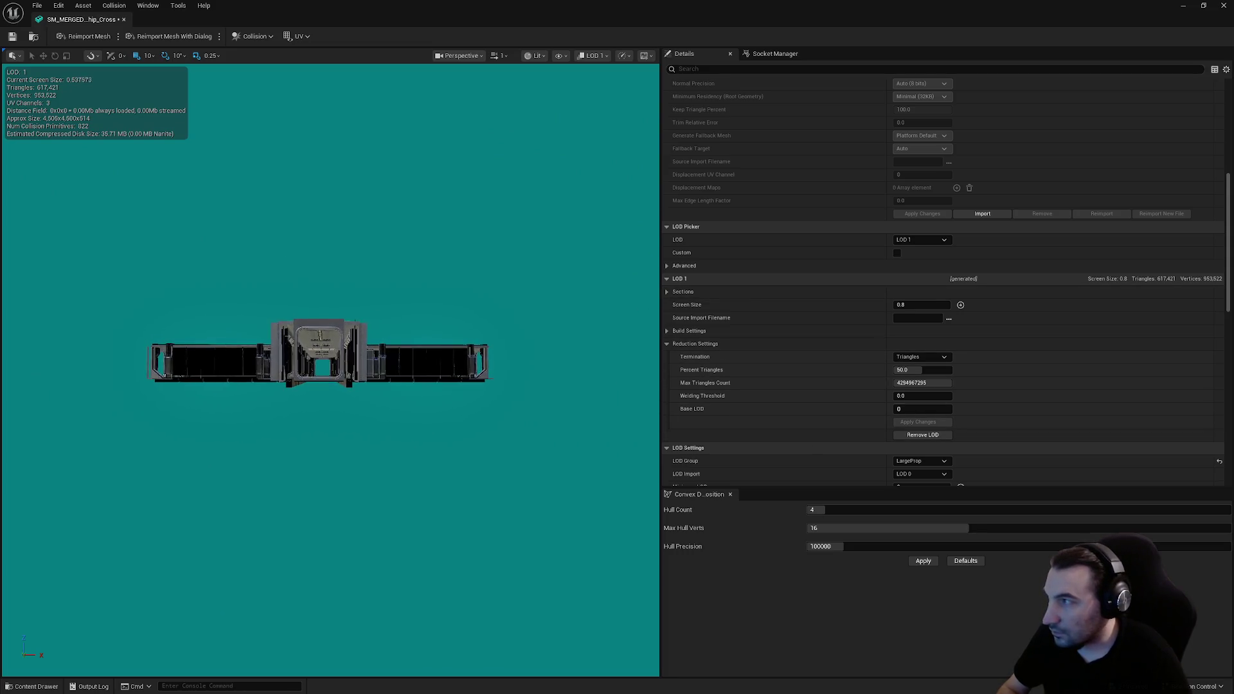
Step: Set LOD 2's screen size to 0.5 and LOD 3's to 0.3
{"action": "left_click", "coordinate": [923, 240]}
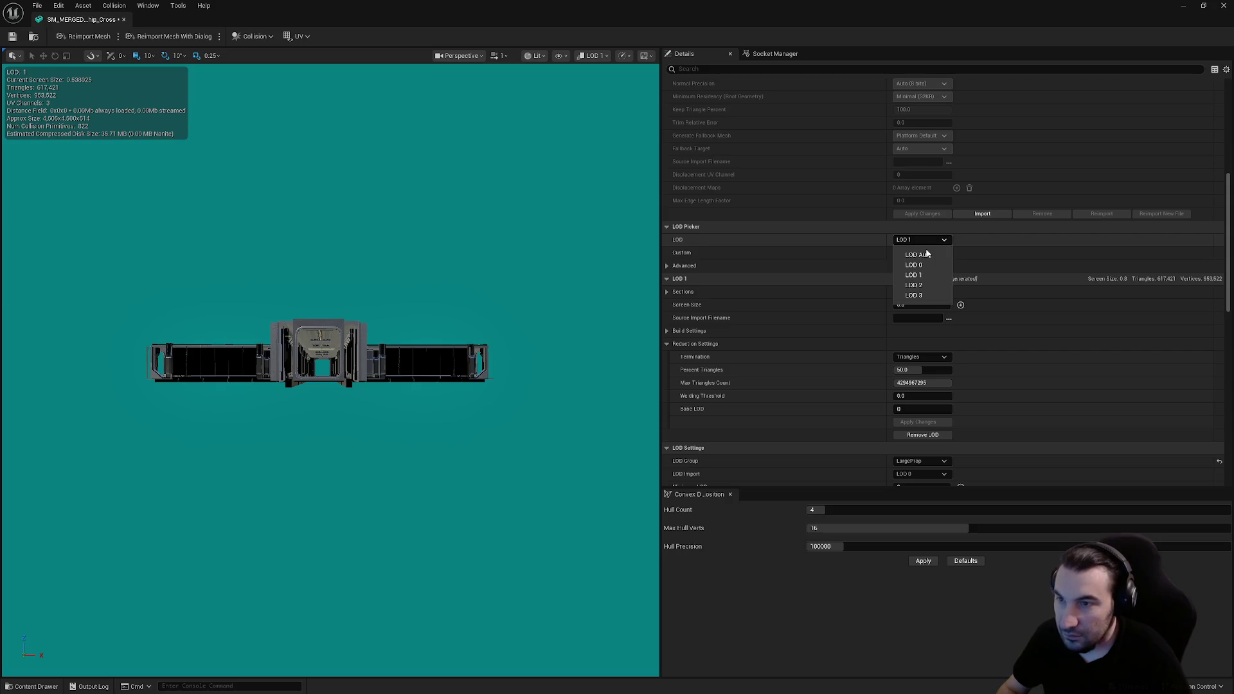
{"action": "left_click", "coordinate": [934, 286]}
{"action": "left_click", "coordinate": [915, 306]}
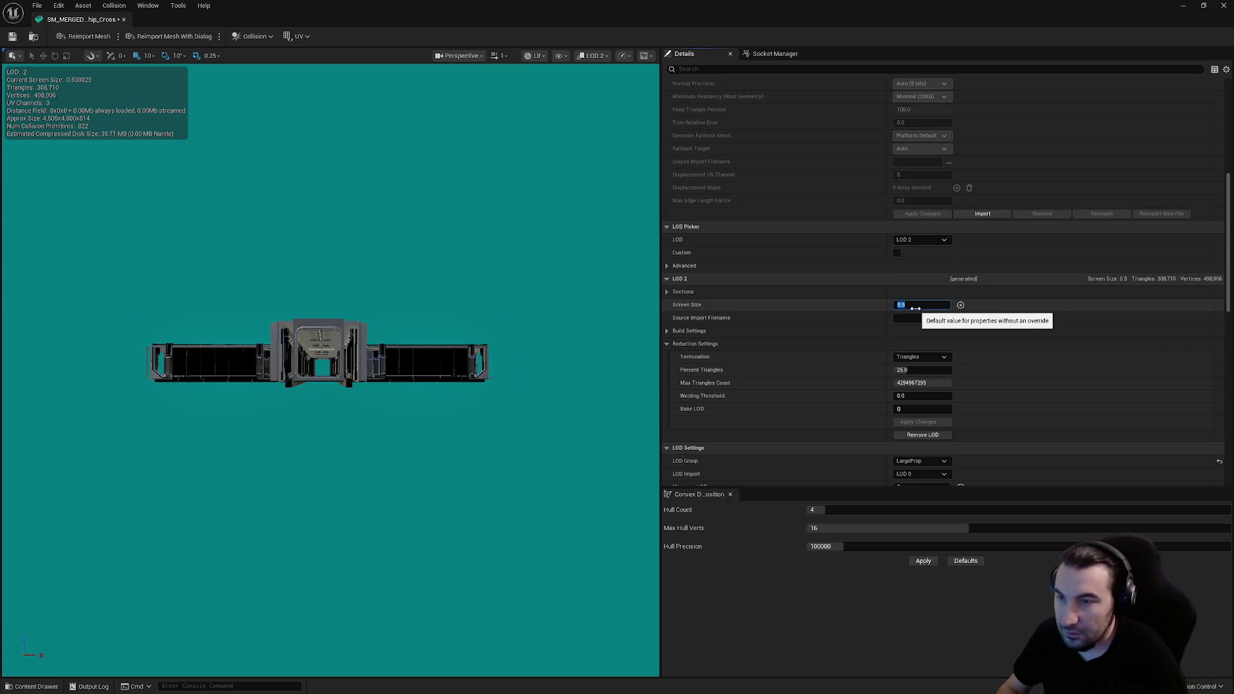
{"action": "left_click", "coordinate": [925, 240]}
{"action": "left_click", "coordinate": [926, 296]}
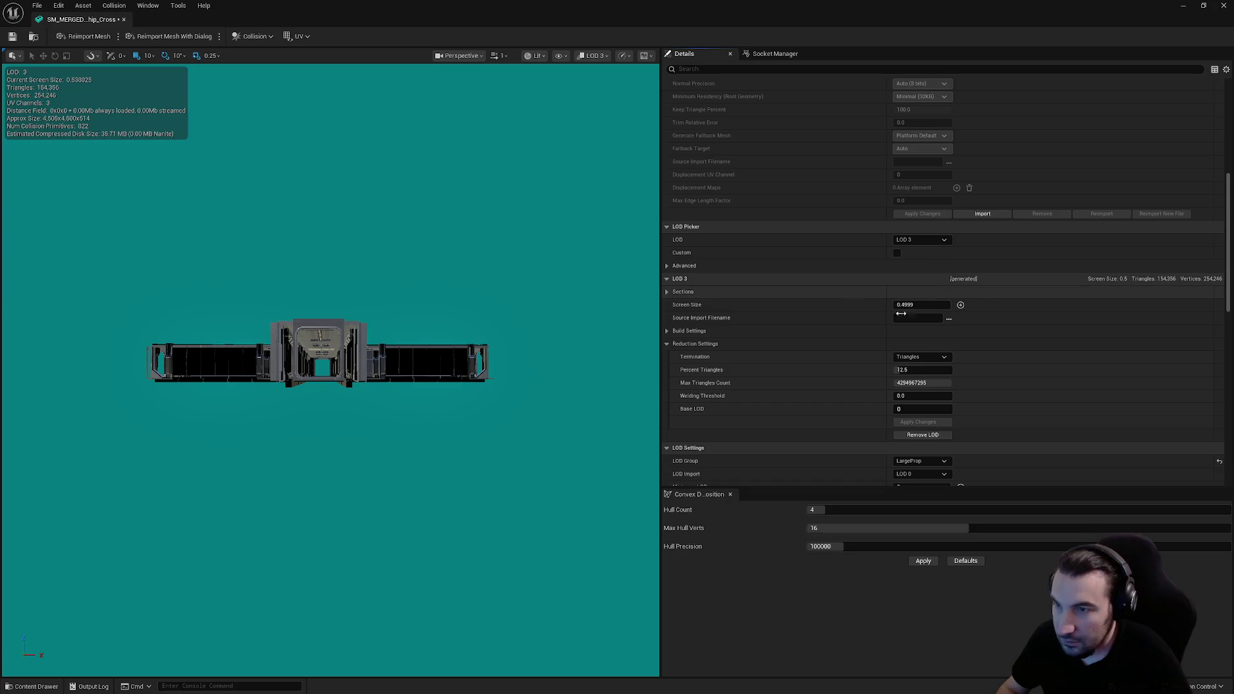
{"action": "scroll", "coordinate": [331, 360], "scroll_direction": "down", "scroll_amount": 3}
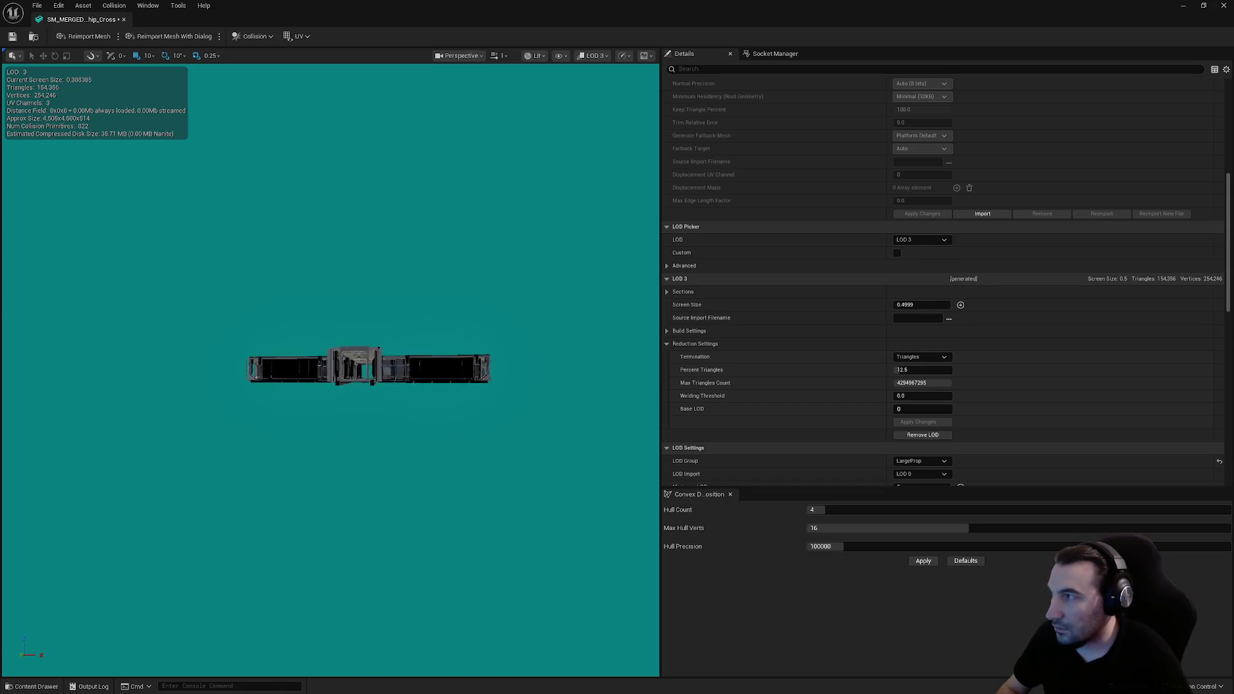
{"action": "scroll", "coordinate": [353, 372], "scroll_direction": "down", "scroll_amount": 3}
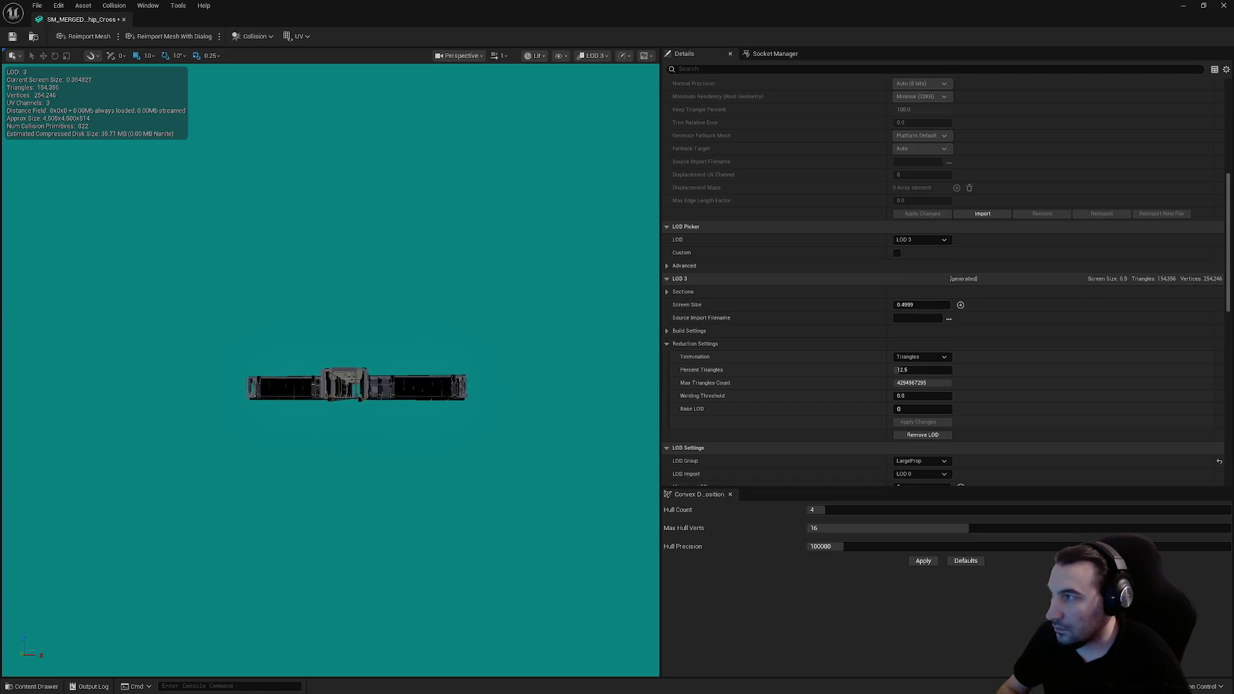
{"action": "left_click", "coordinate": [921, 306]}
{"action": "type", "text": "5"}
{"action": "key", "text": "Return"}
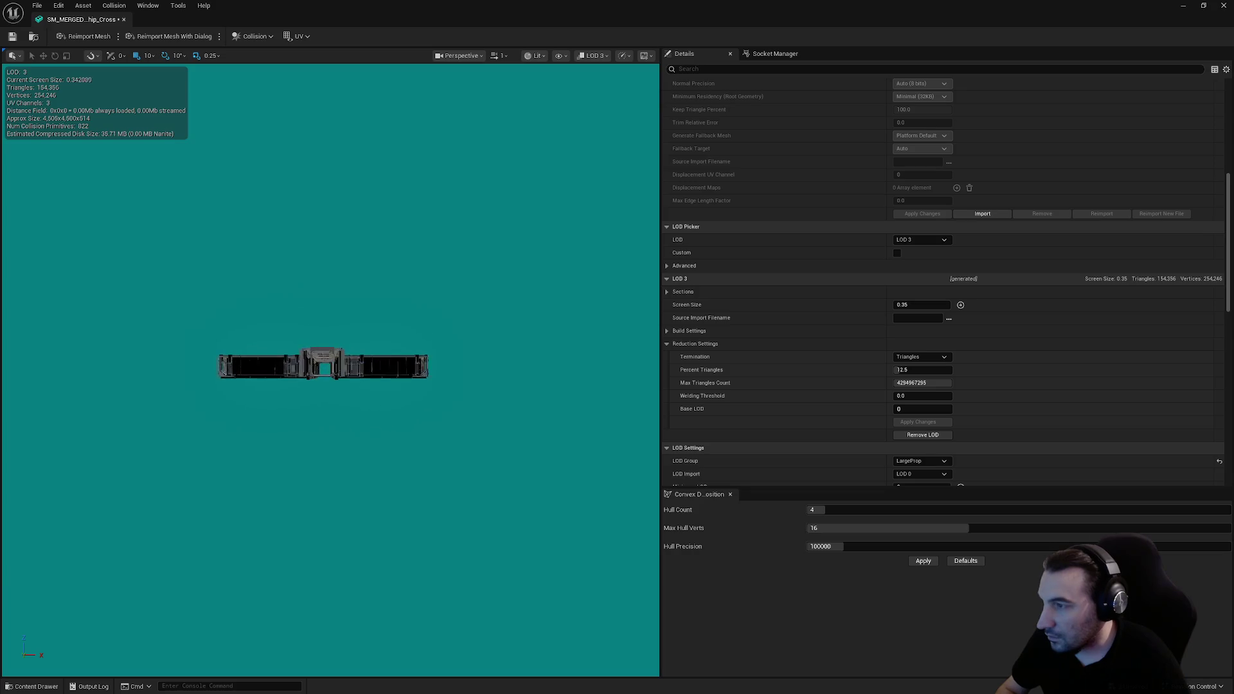
{"action": "left_click", "coordinate": [899, 305]}
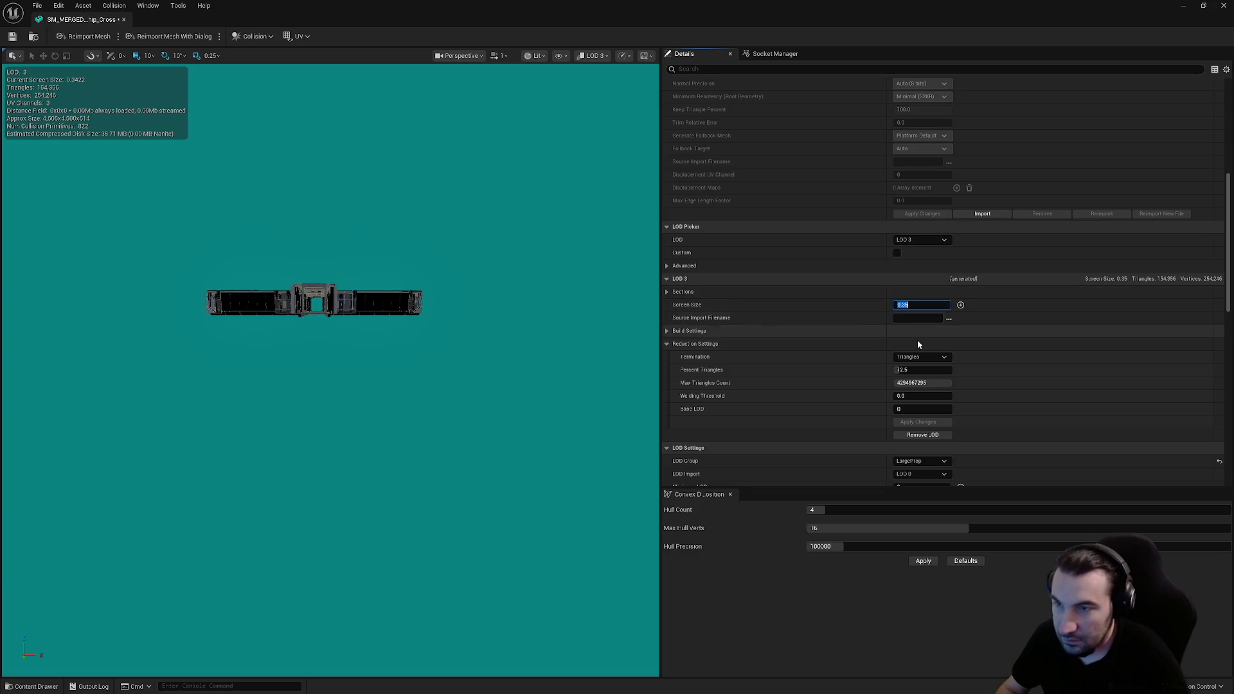
{"action": "type", "text": "0.3"}
{"action": "key", "text": "Return"}
{"action": "key", "text": "super"}
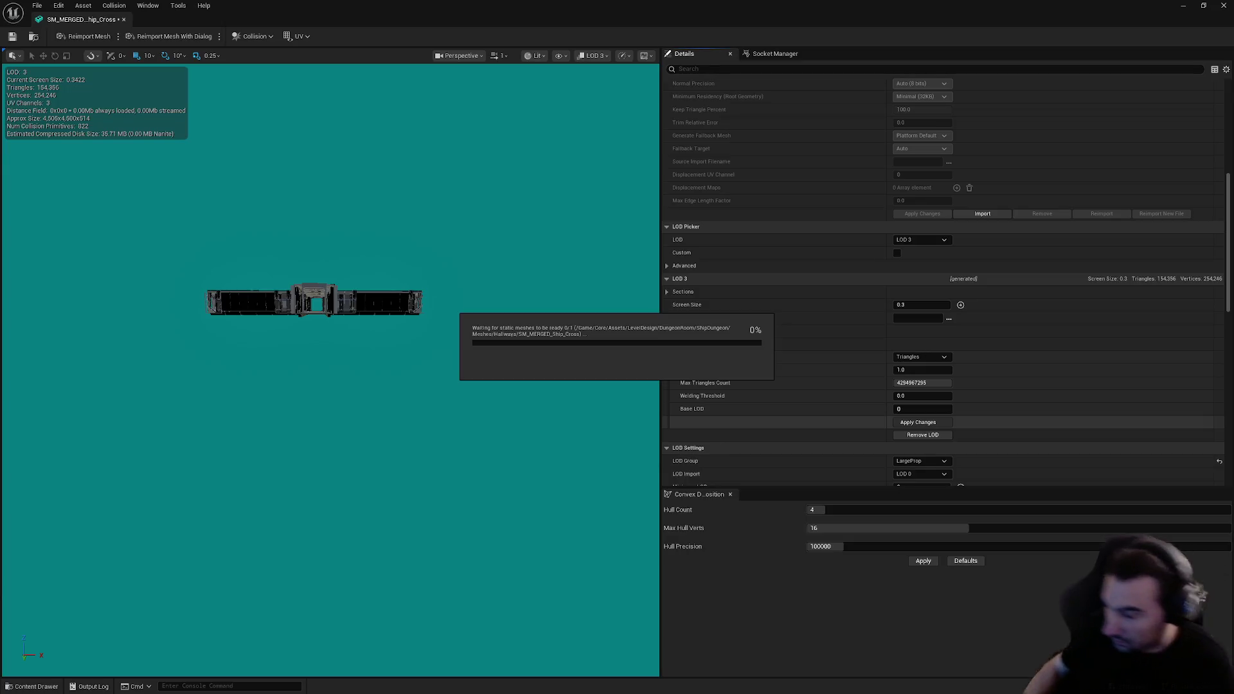
{"action": "left_click", "coordinate": [549, 237]}
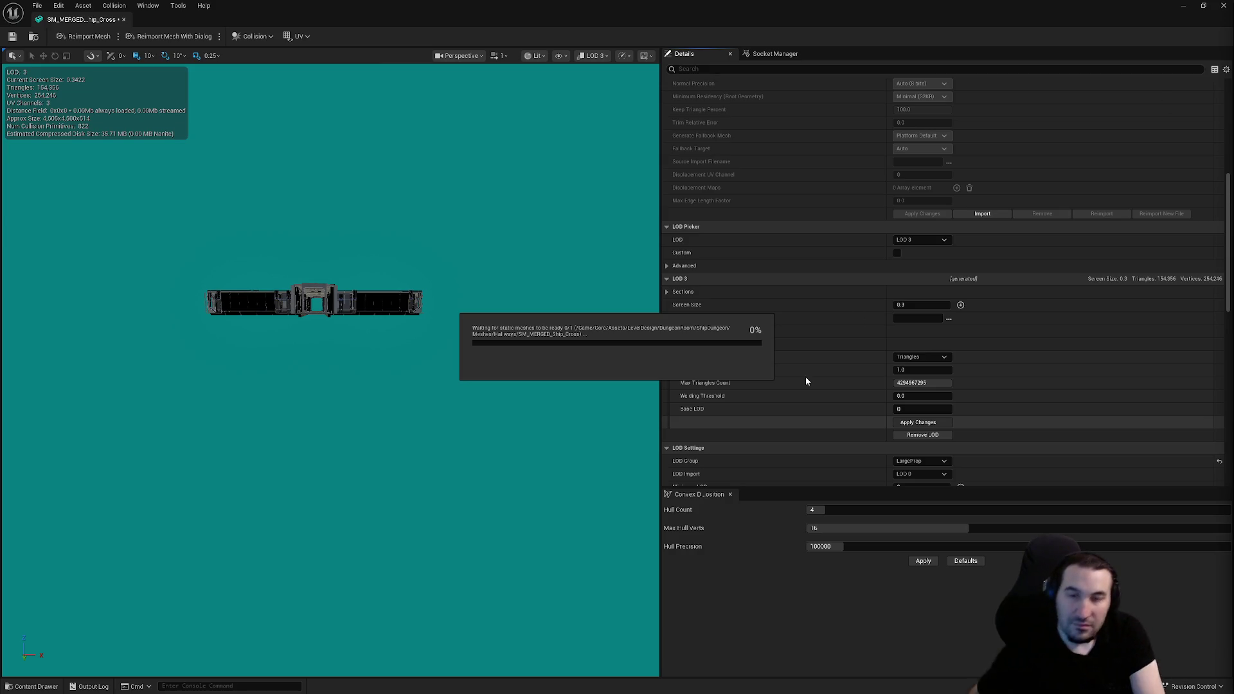
{"action": "key", "text": "super"}
Step: Dismiss the Windows Start menu and scroll the Static Mesh Editor Details panel
{"action": "key", "text": "Escape"}
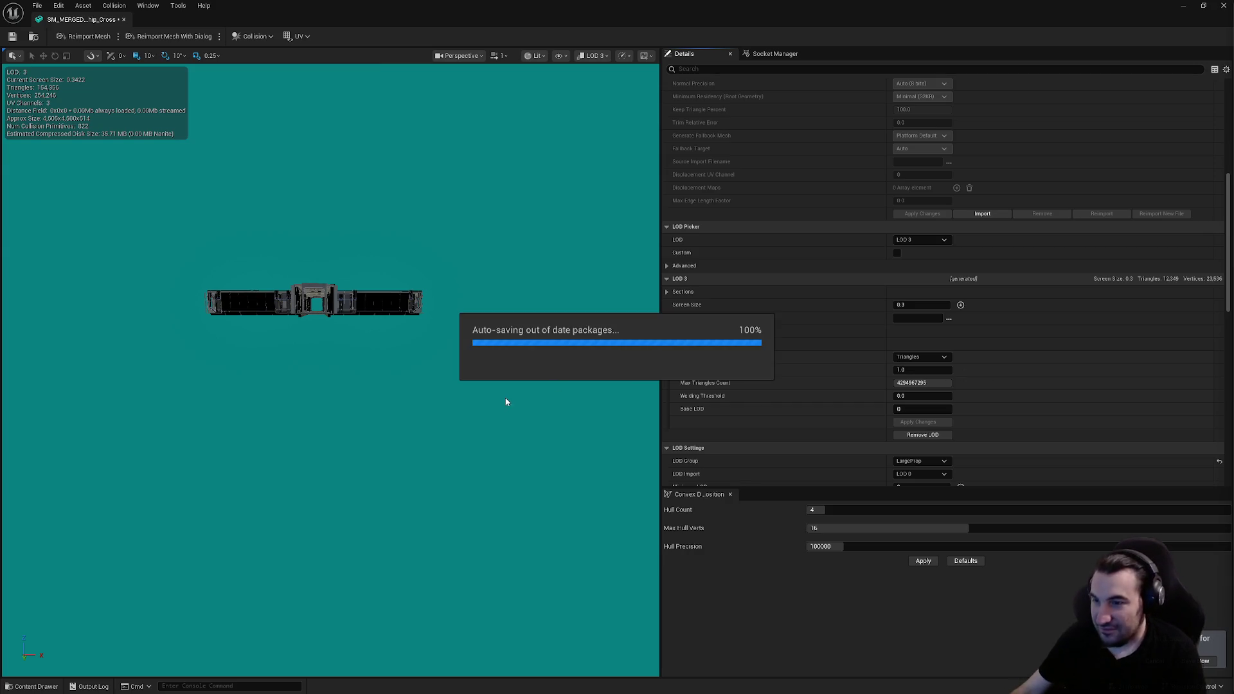
{"action": "scroll", "coordinate": [835, 370], "scroll_direction": "down", "scroll_amount": 3}
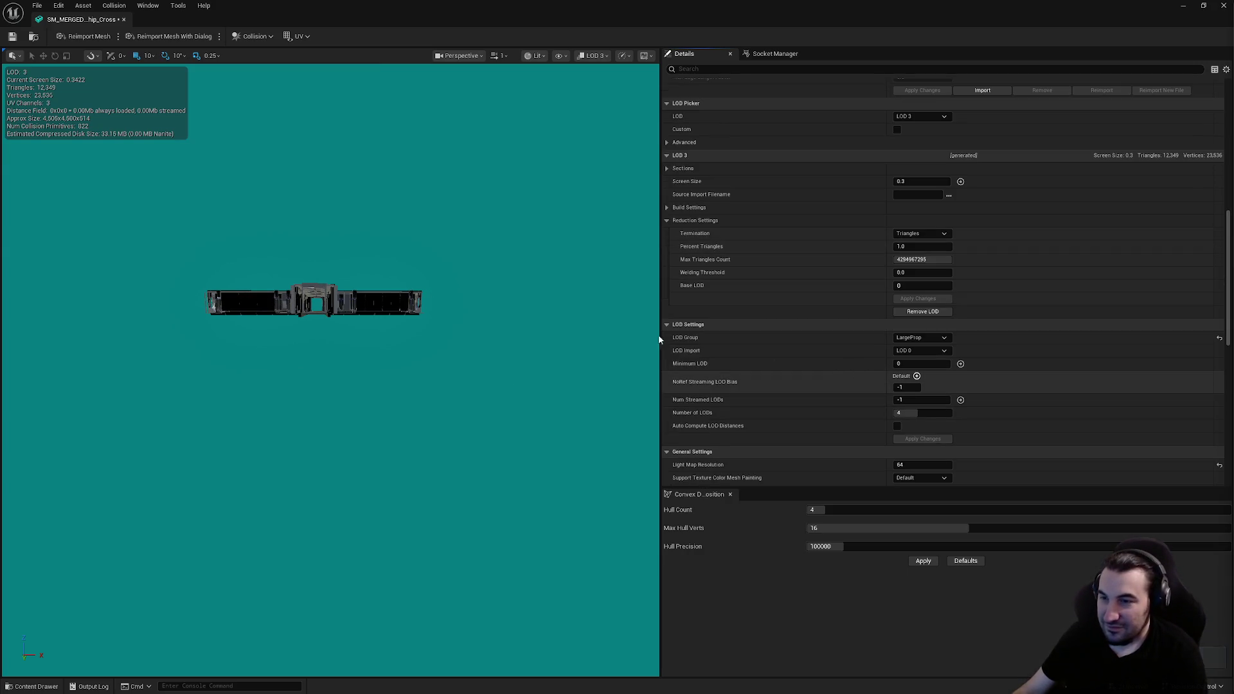
Step: Save the edited SM_MERGED_Ship_Cross mesh asset
{"action": "scroll", "coordinate": [598, 302], "scroll_direction": "up", "scroll_amount": 5}
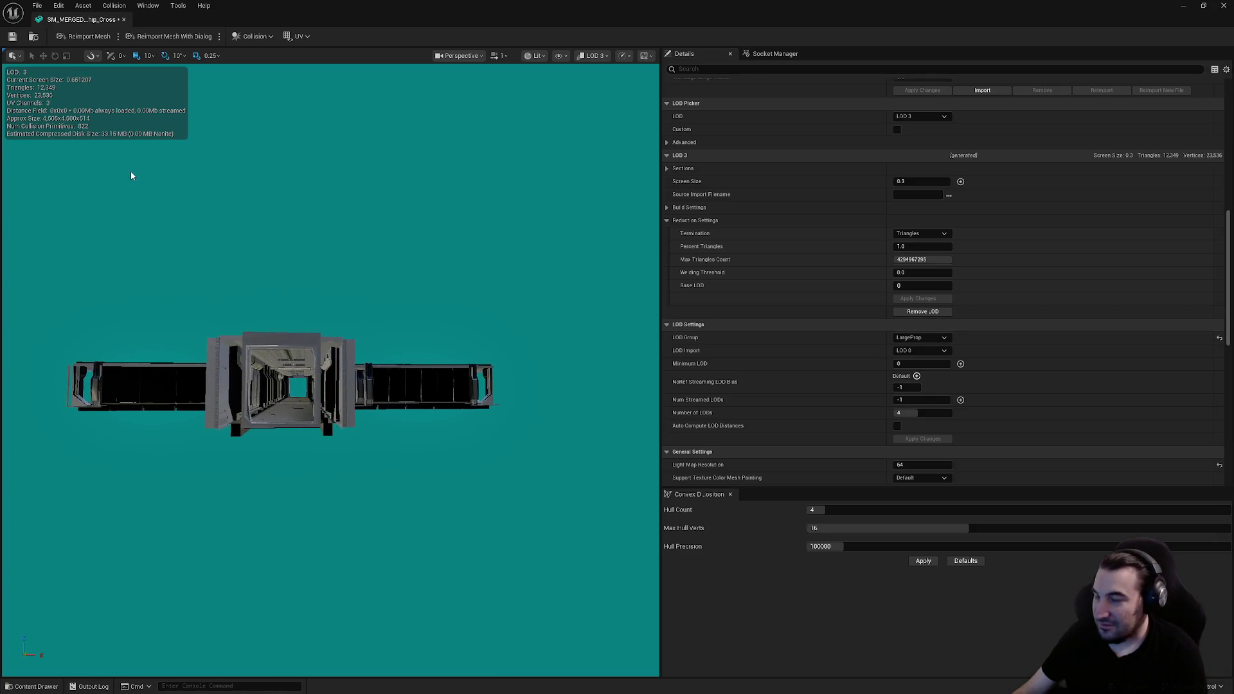
{"action": "left_click", "coordinate": [12, 37]}
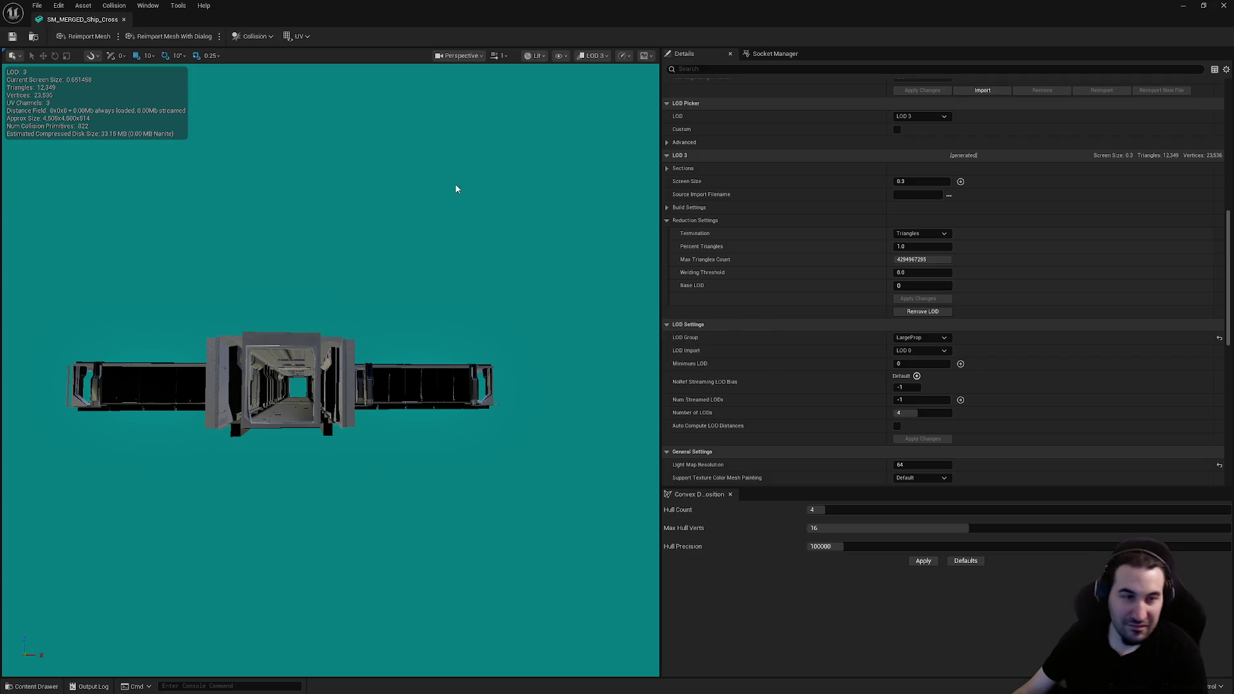
{"action": "scroll", "coordinate": [785, 282], "scroll_direction": "down", "scroll_amount": 4}
{"action": "scroll", "coordinate": [786, 282], "scroll_direction": "down", "scroll_amount": 4}
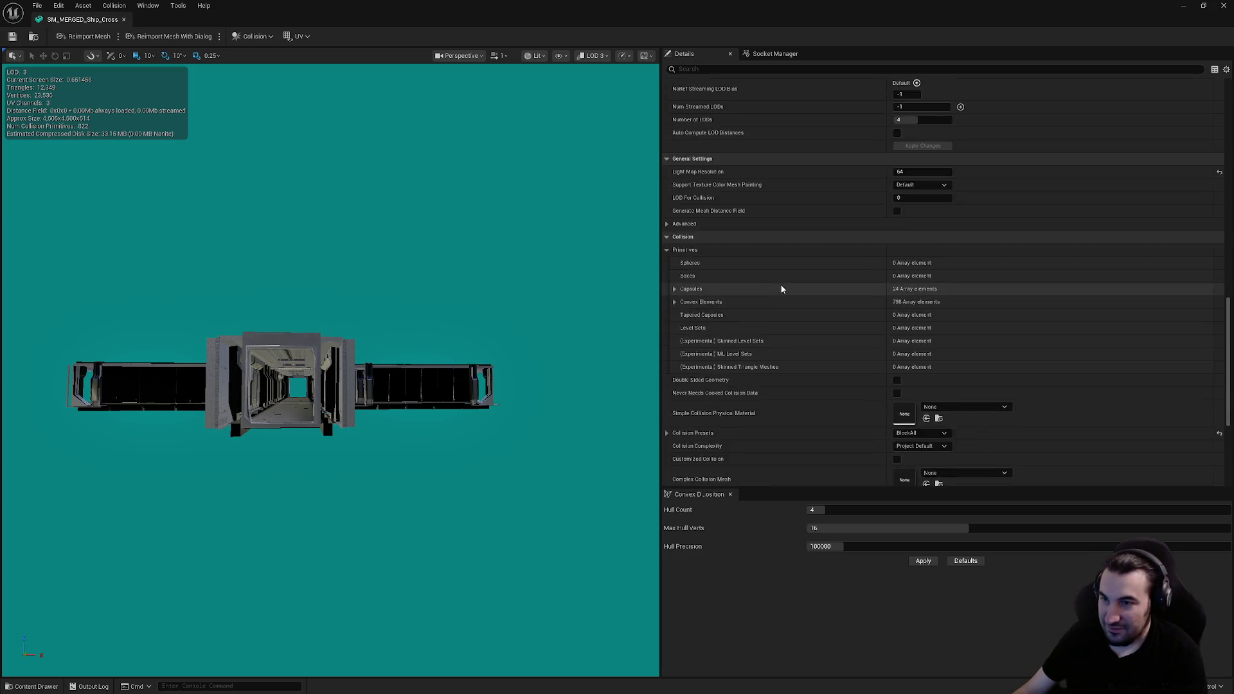
{"action": "scroll", "coordinate": [796, 287], "scroll_direction": "up", "scroll_amount": 10}
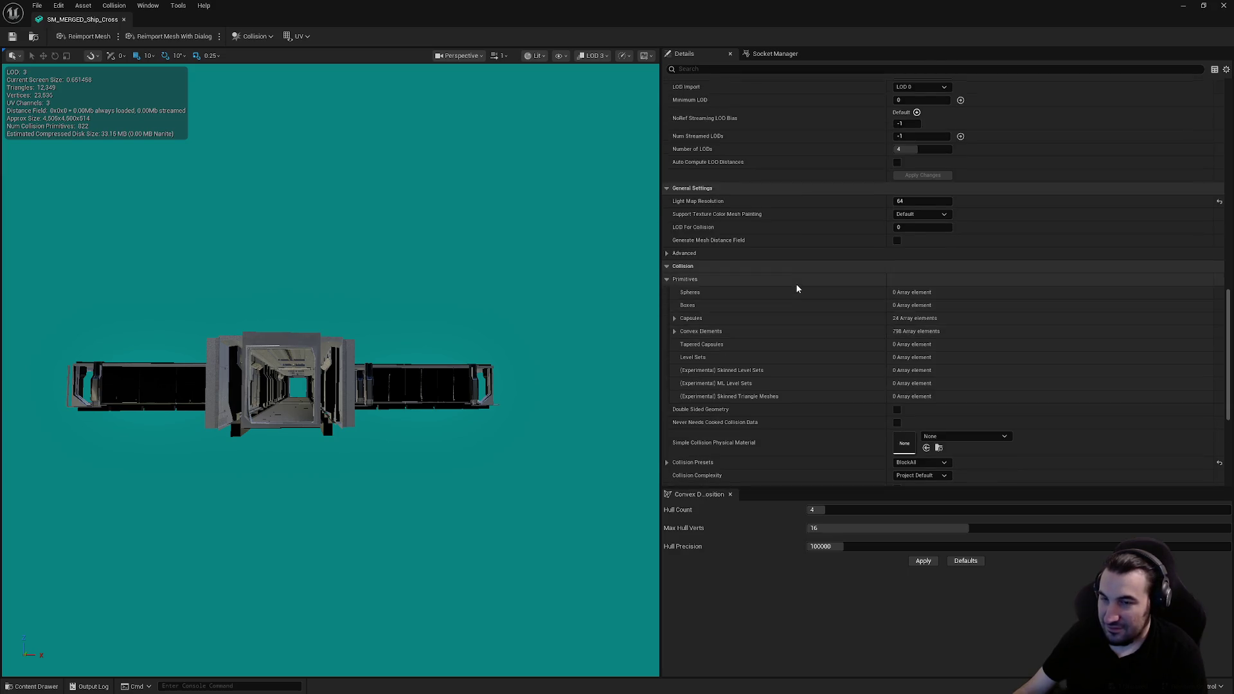
{"action": "scroll", "coordinate": [787, 296], "scroll_direction": "up", "scroll_amount": 5}
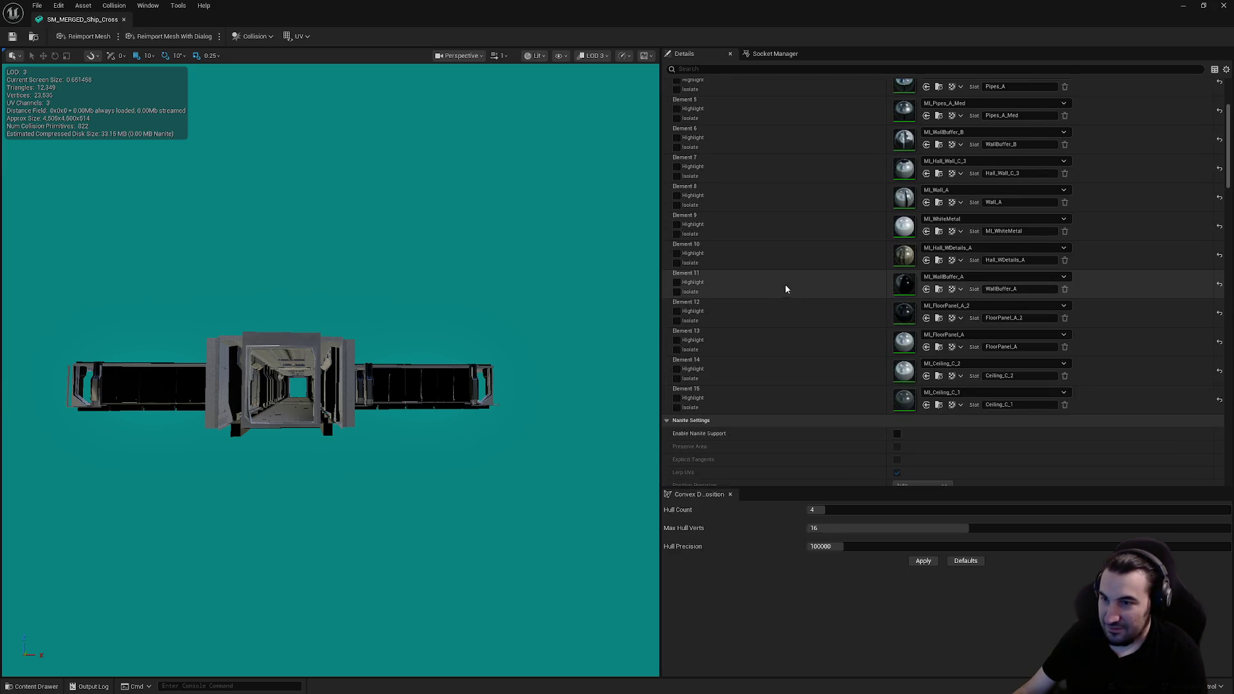
{"action": "scroll", "coordinate": [785, 284], "scroll_direction": "down", "scroll_amount": 4}
{"action": "scroll", "coordinate": [799, 281], "scroll_direction": "down", "scroll_amount": 3}
Step: Set the preview back to LOD Auto and close the Cross mesh editor
{"action": "left_click", "coordinate": [897, 349]}
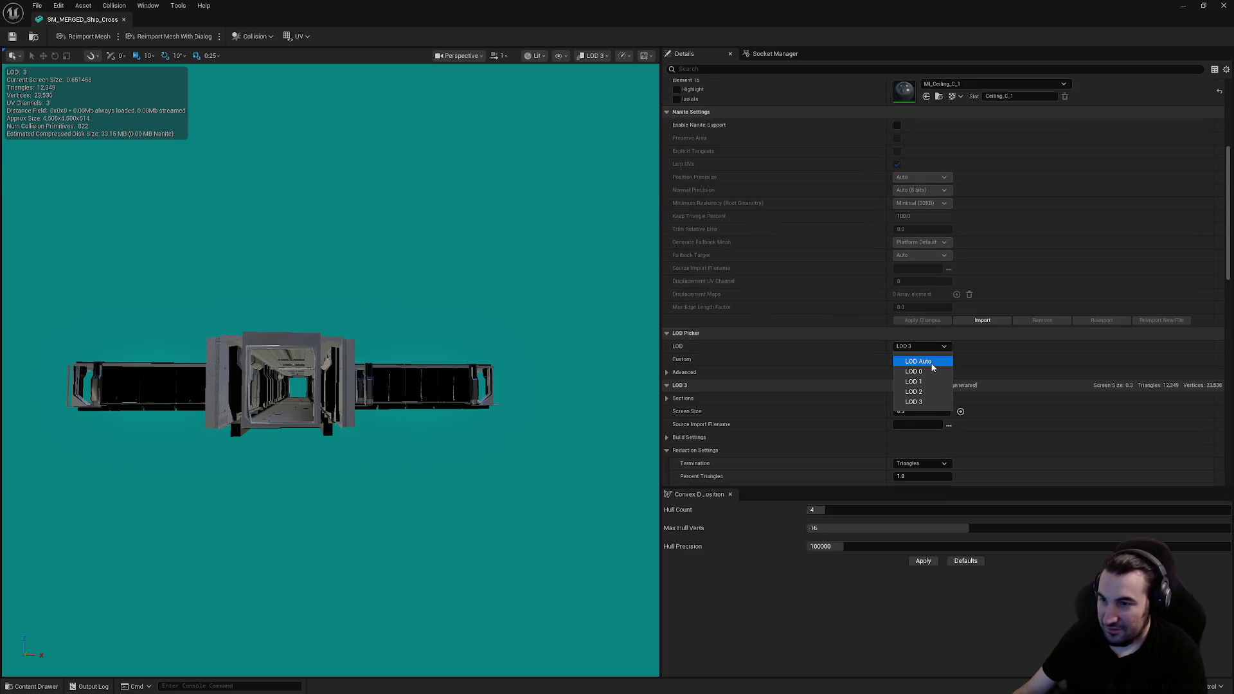
{"action": "left_click", "coordinate": [919, 358]}
{"action": "scroll", "coordinate": [825, 362], "scroll_direction": "down", "scroll_amount": 4}
{"action": "scroll", "coordinate": [835, 347], "scroll_direction": "down", "scroll_amount": 8}
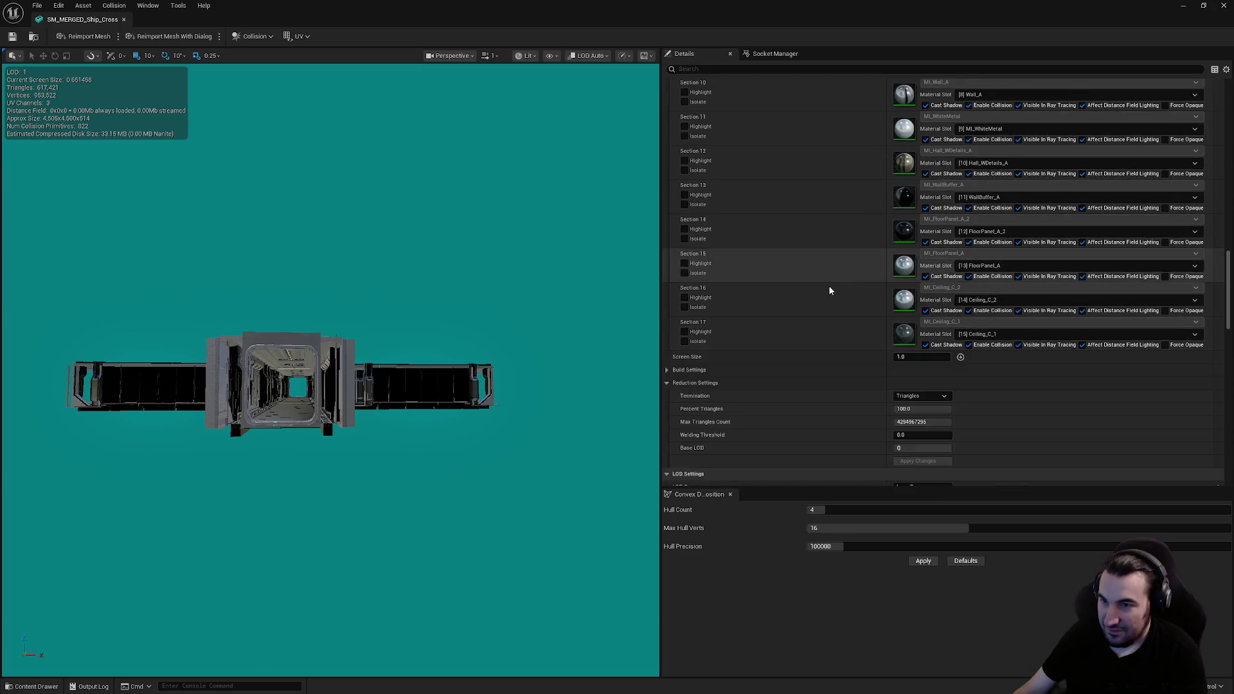
{"action": "left_click", "coordinate": [1223, 6]}
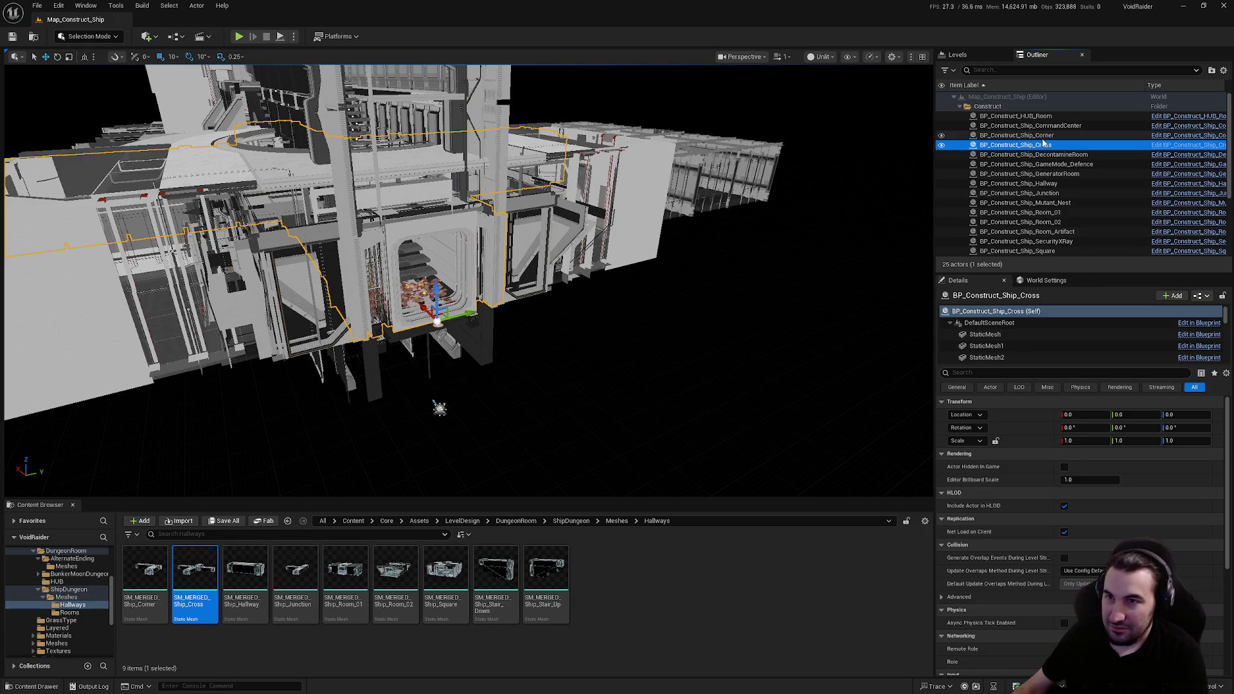
Step: Select BP_Construct_Ship_Junction in the Outliner and open Tools > Merge Actors
{"action": "left_click", "coordinate": [1058, 194]}
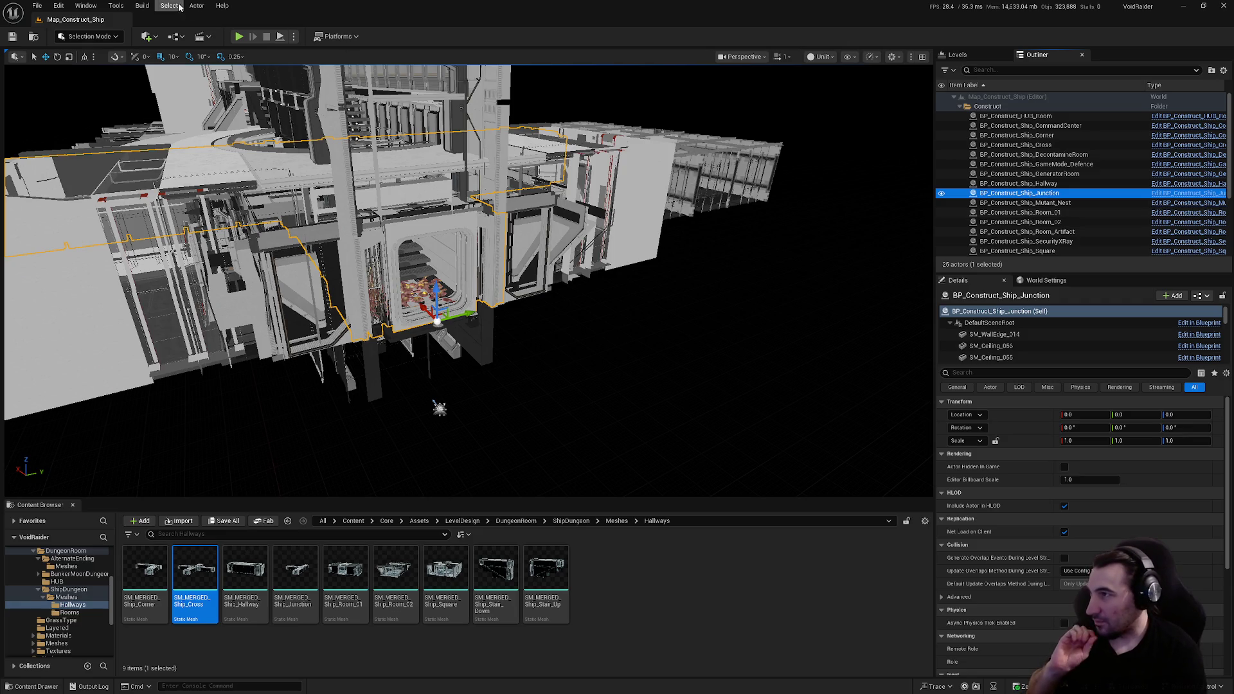
{"action": "left_click", "coordinate": [116, 5]}
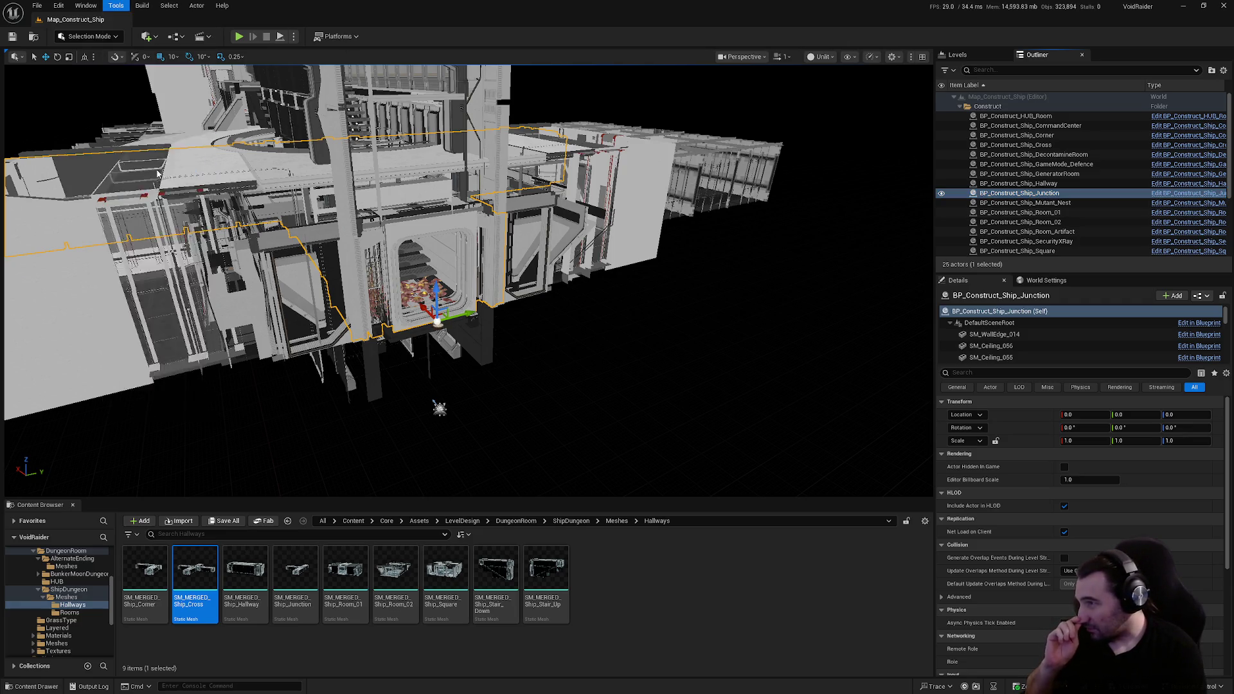
{"action": "left_click", "coordinate": [157, 169]}
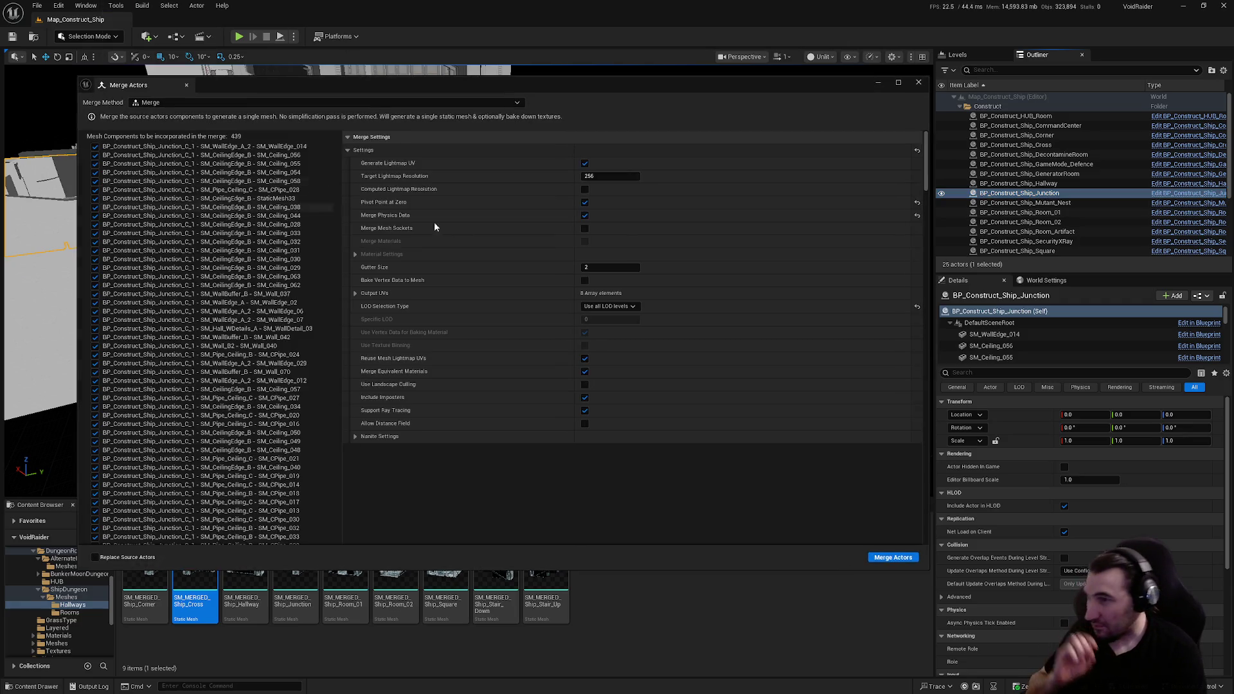
Step: Start the merge and browse to Core/Assets/LevelDesign/DungeonRoom/ShipDungeon/Meshes/Hallways
{"action": "left_click", "coordinate": [893, 558]}
{"action": "double_click", "coordinate": [570, 264]}
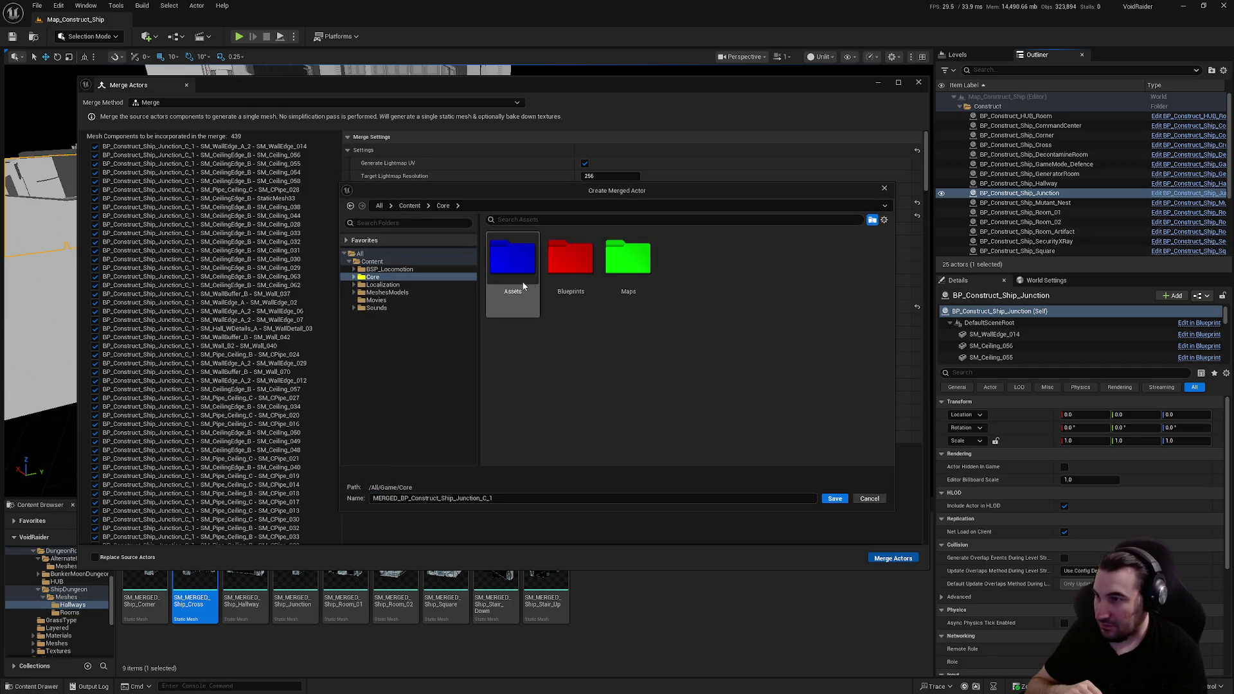
{"action": "double_click", "coordinate": [501, 277]}
{"action": "double_click", "coordinate": [802, 273]}
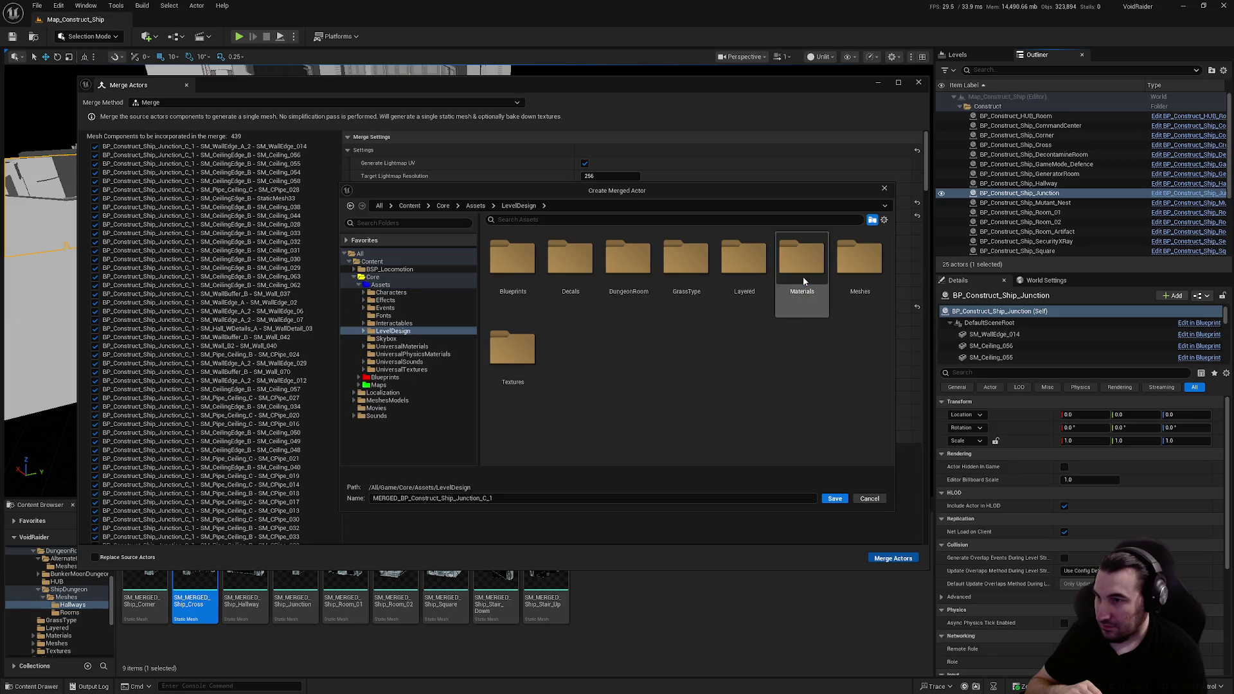
{"action": "double_click", "coordinate": [627, 277]}
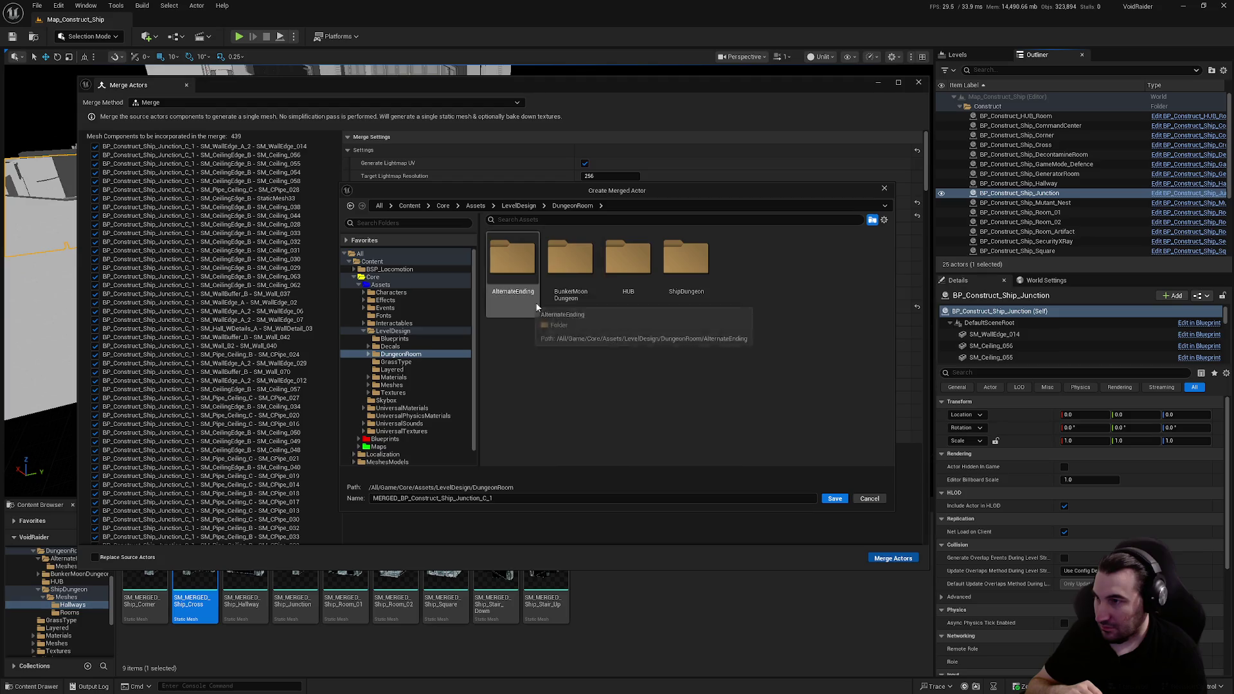
{"action": "double_click", "coordinate": [684, 282]}
{"action": "double_click", "coordinate": [517, 275]}
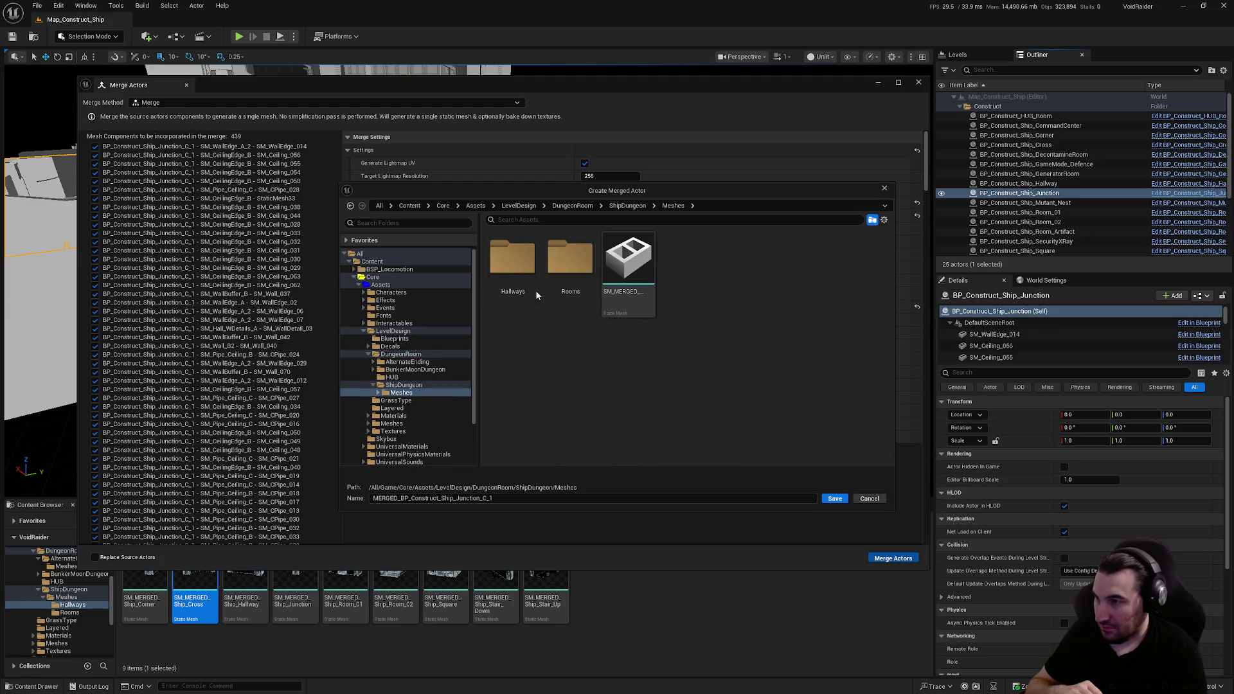
{"action": "double_click", "coordinate": [515, 283]}
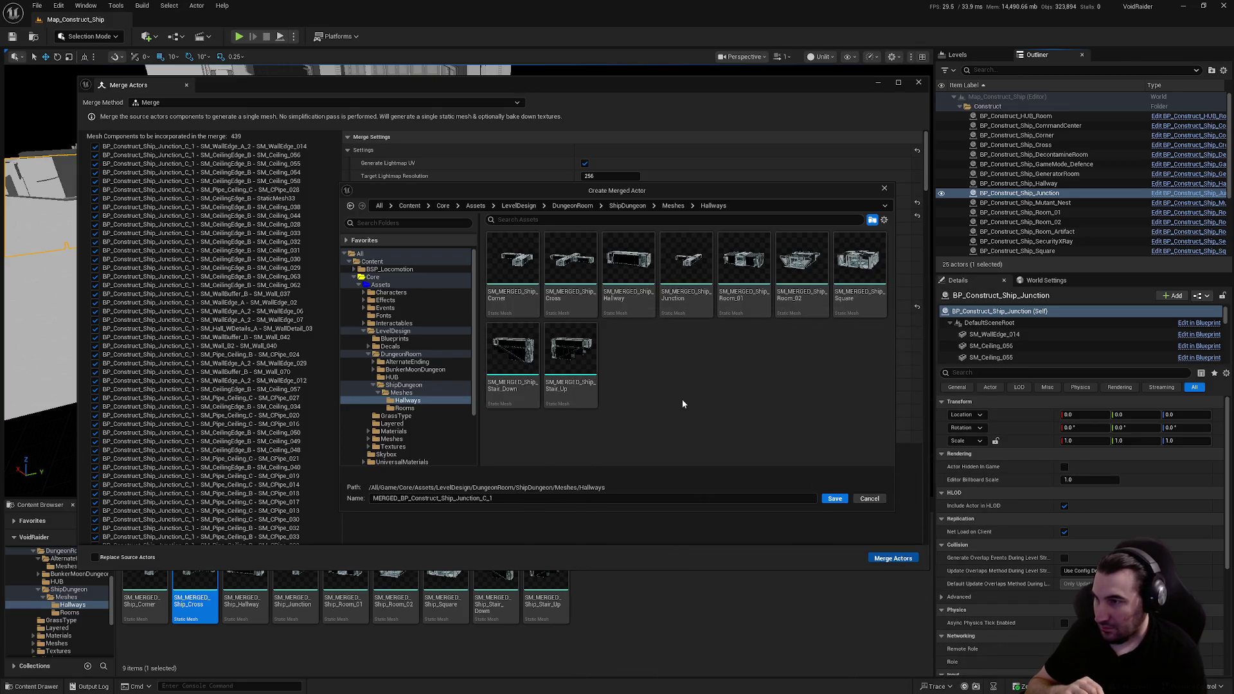
Step: Name the merged mesh MERGED_Ship_Junction and save it
{"action": "left_click", "coordinate": [686, 270]}
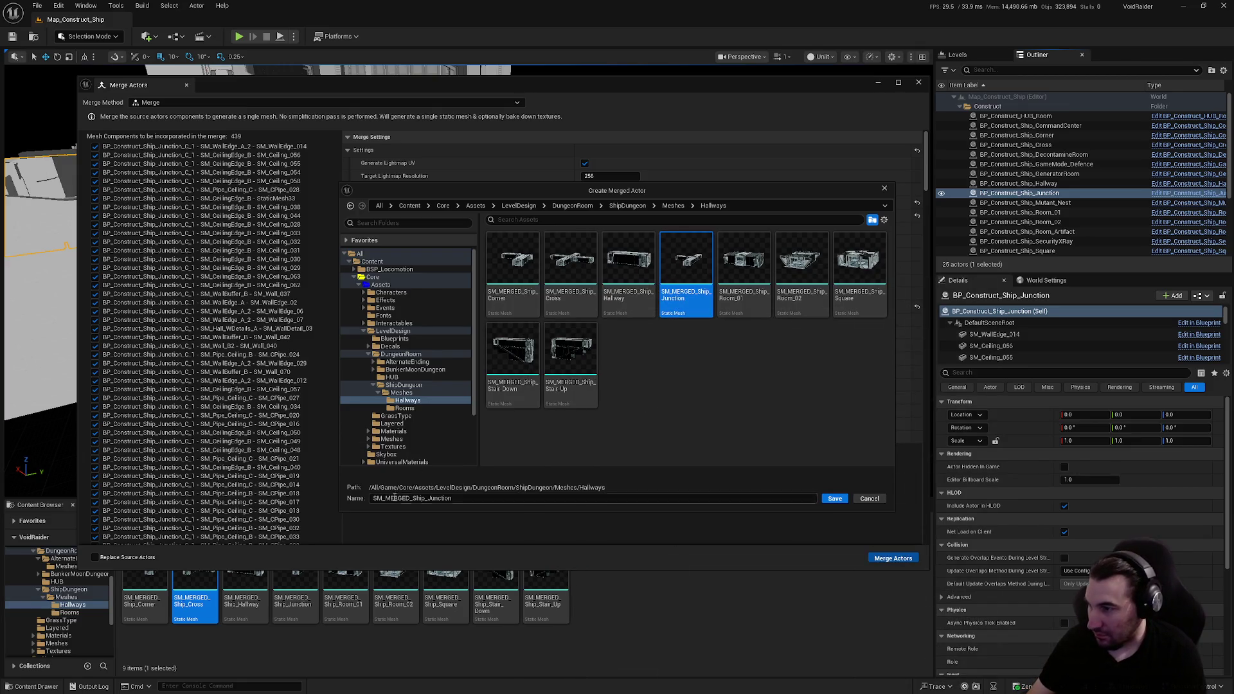
{"action": "left_click_drag", "start_coordinate": [385, 501], "coordinate": [372, 500]}
{"action": "key", "text": "BackSpace"}
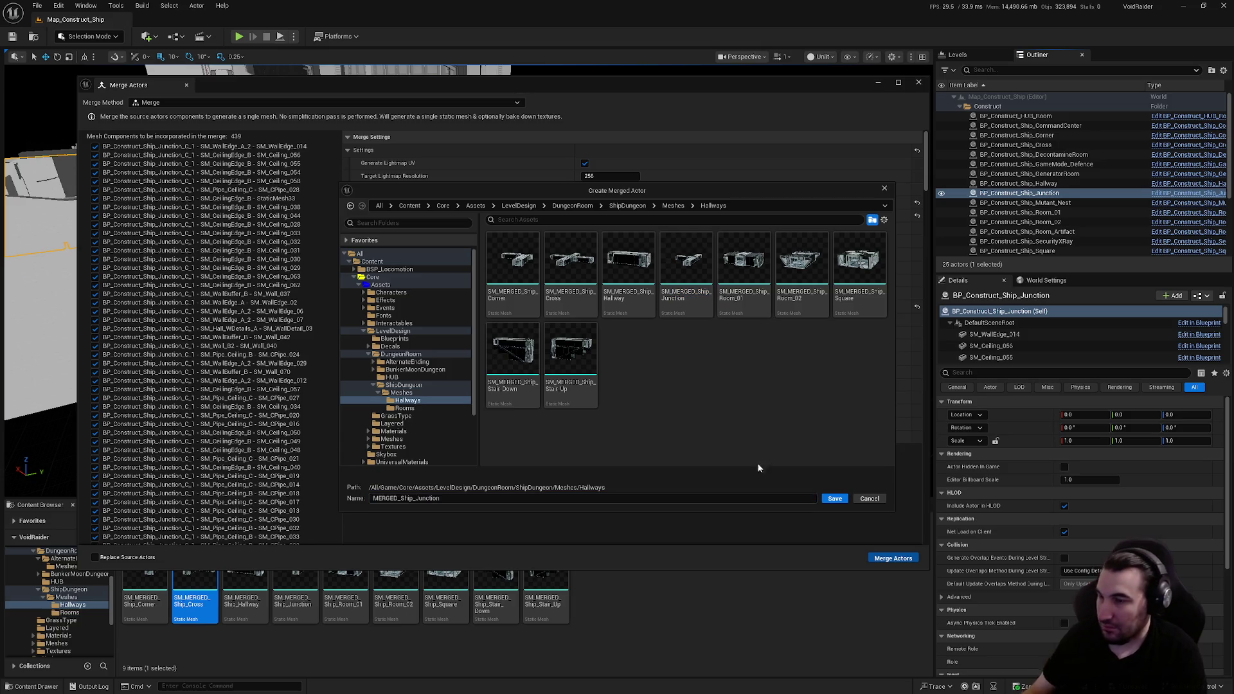
{"action": "left_click", "coordinate": [835, 499]}
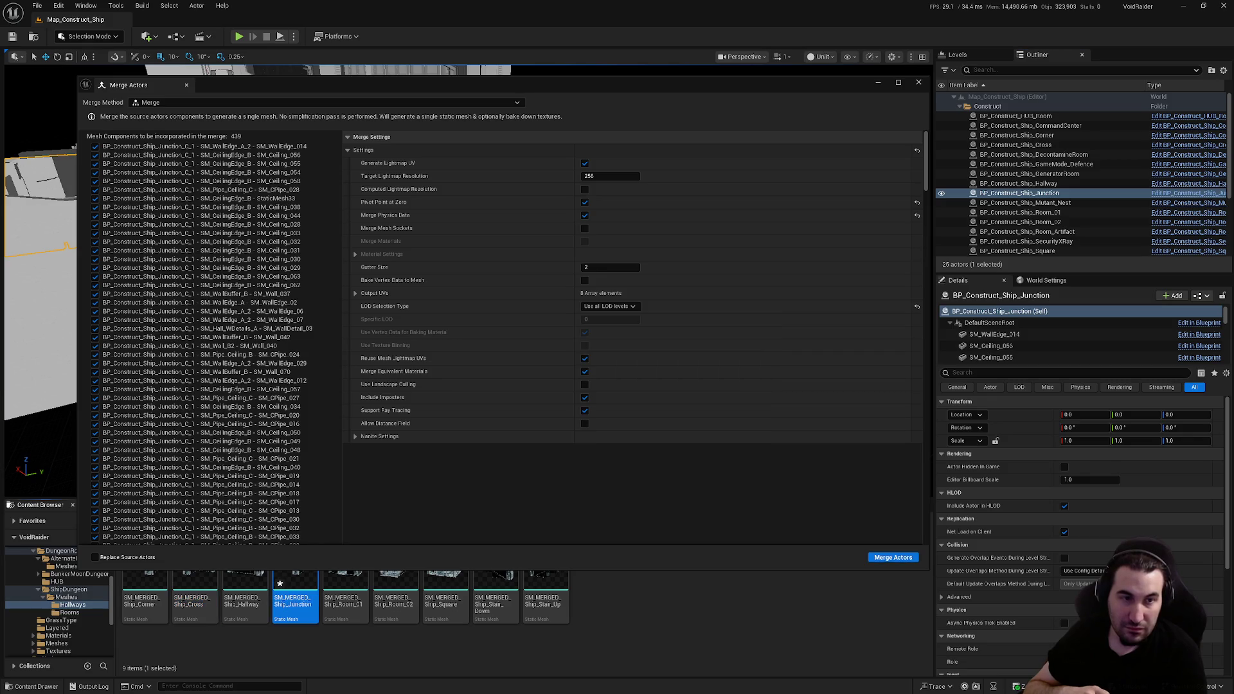
Step: Close the Merge Actors window and save all modified assets
{"action": "left_click", "coordinate": [918, 82]}
{"action": "left_click", "coordinate": [224, 521]}
{"action": "left_click", "coordinate": [691, 458]}
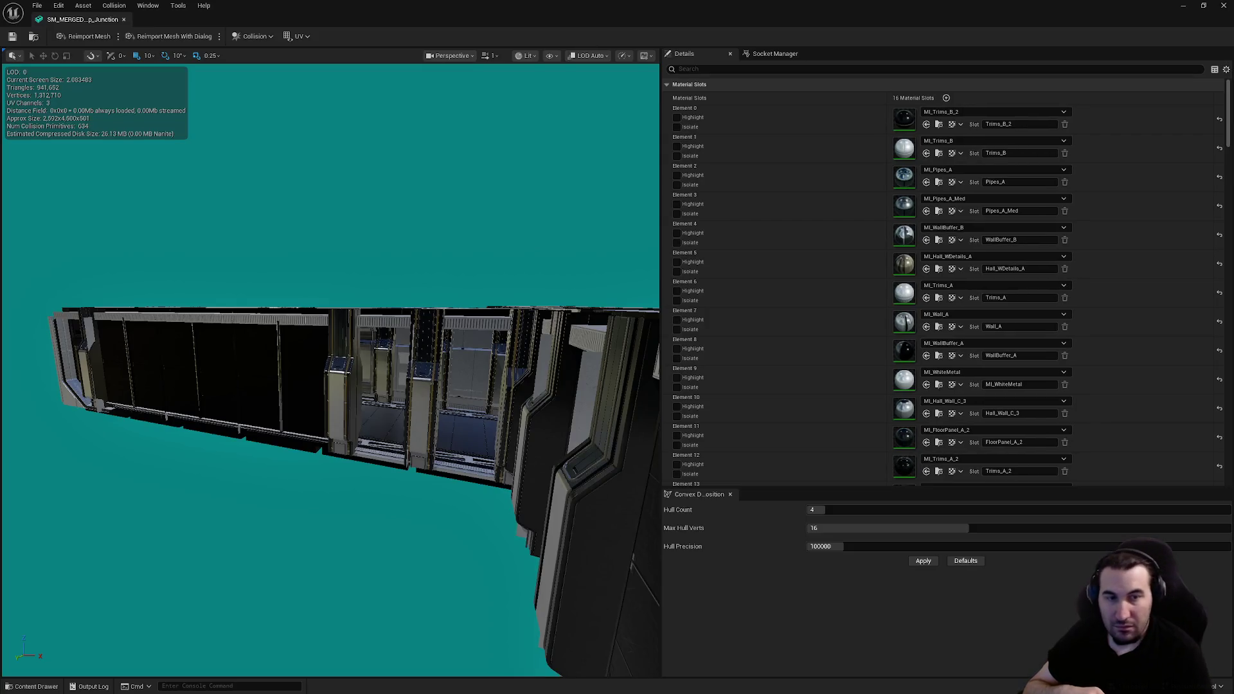
Step: Fly into the Junction corridor, focus the mesh with F, then pull back out
{"action": "left_click_drag", "start_coordinate": [391, 182], "coordinate": [494, 199]}
{"action": "key", "text": "f"}
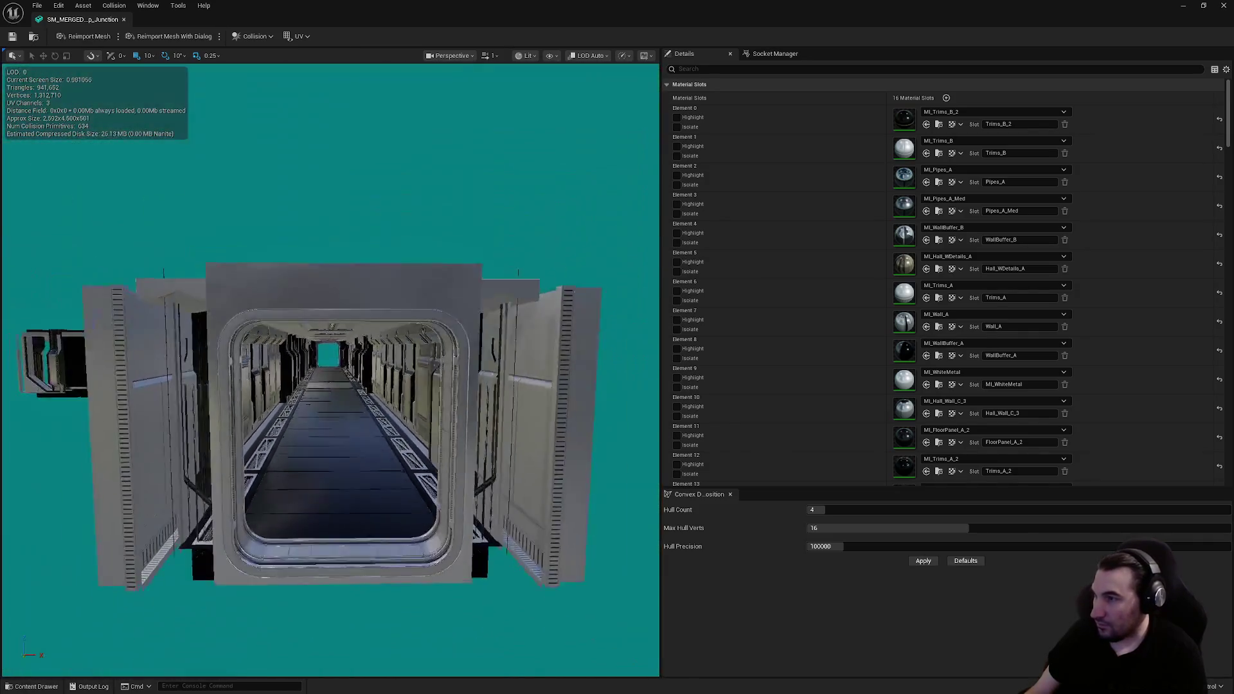
{"action": "mouse_move", "coordinate": [329, 360]}
{"action": "left_mouse_down"}
{"action": "mouse_move", "coordinate": [329, 411]}
{"action": "mouse_move", "coordinate": [329, 334]}
{"action": "mouse_move", "coordinate": [329, 424]}
{"action": "left_mouse_up"}
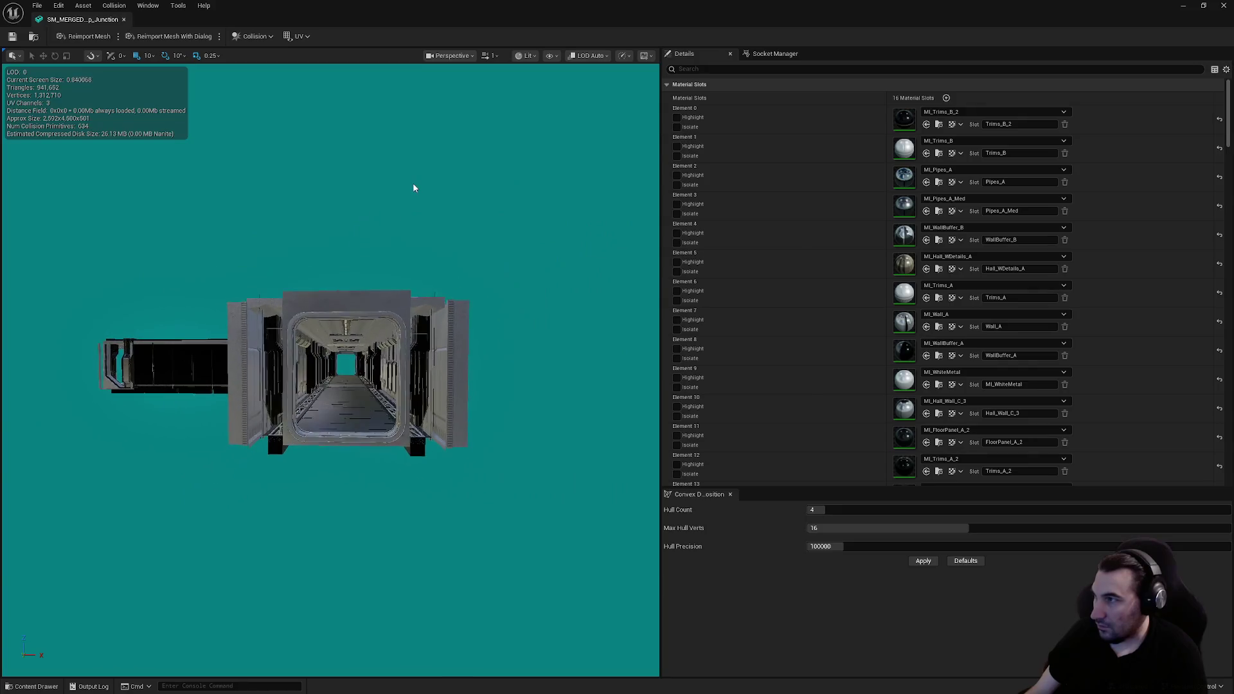
{"action": "scroll", "coordinate": [933, 281], "scroll_direction": "down", "scroll_amount": 15}
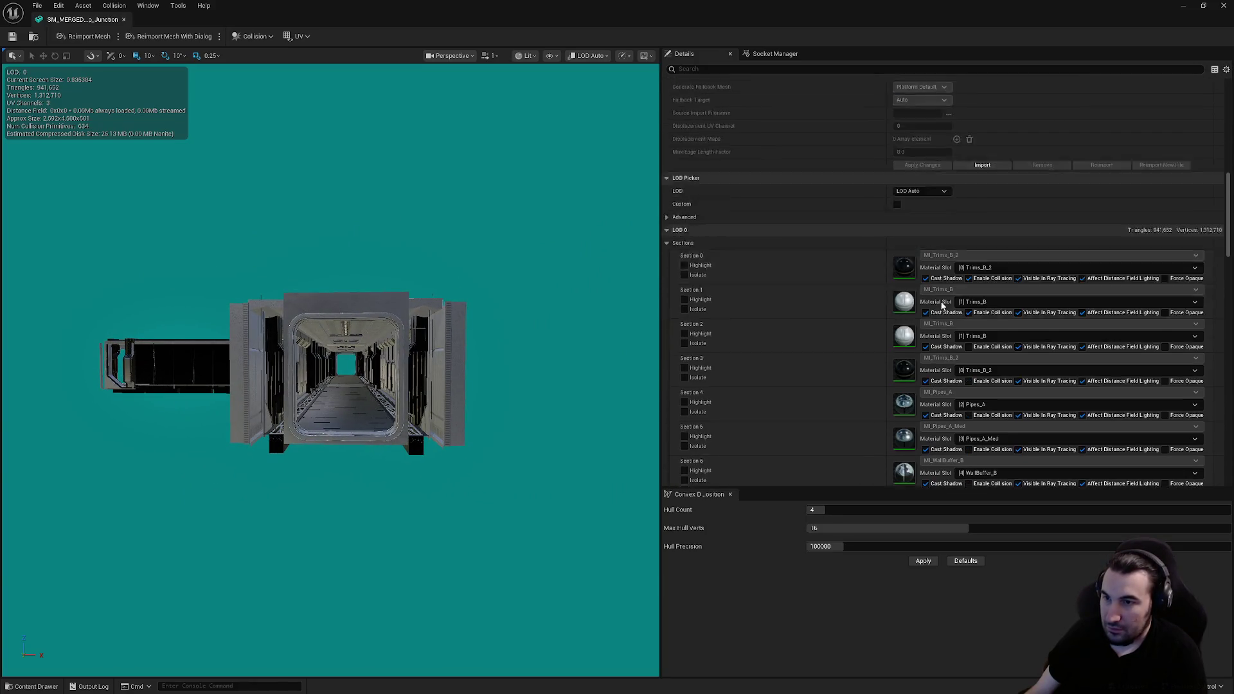
Step: Toggle collision on Section 2, Pipes_A, Section 9 and Section 12
{"action": "scroll", "coordinate": [948, 284], "scroll_direction": "down", "scroll_amount": 1}
{"action": "left_click", "coordinate": [969, 161]}
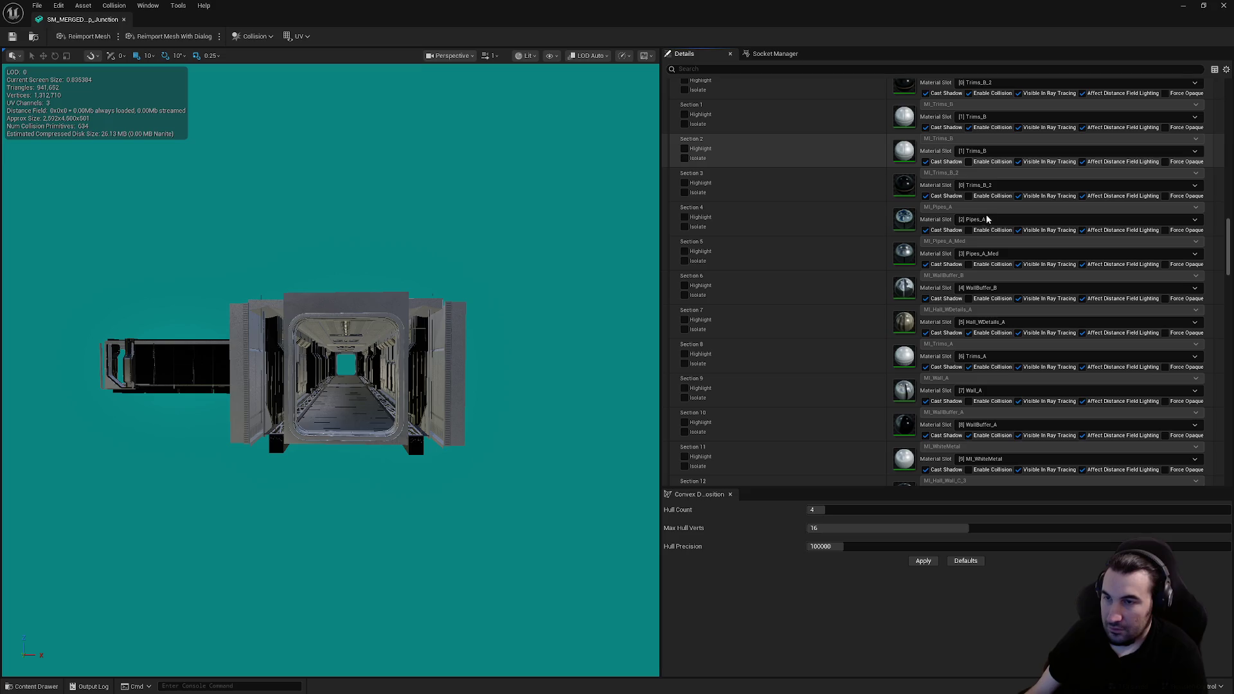
{"action": "left_click", "coordinate": [968, 230]}
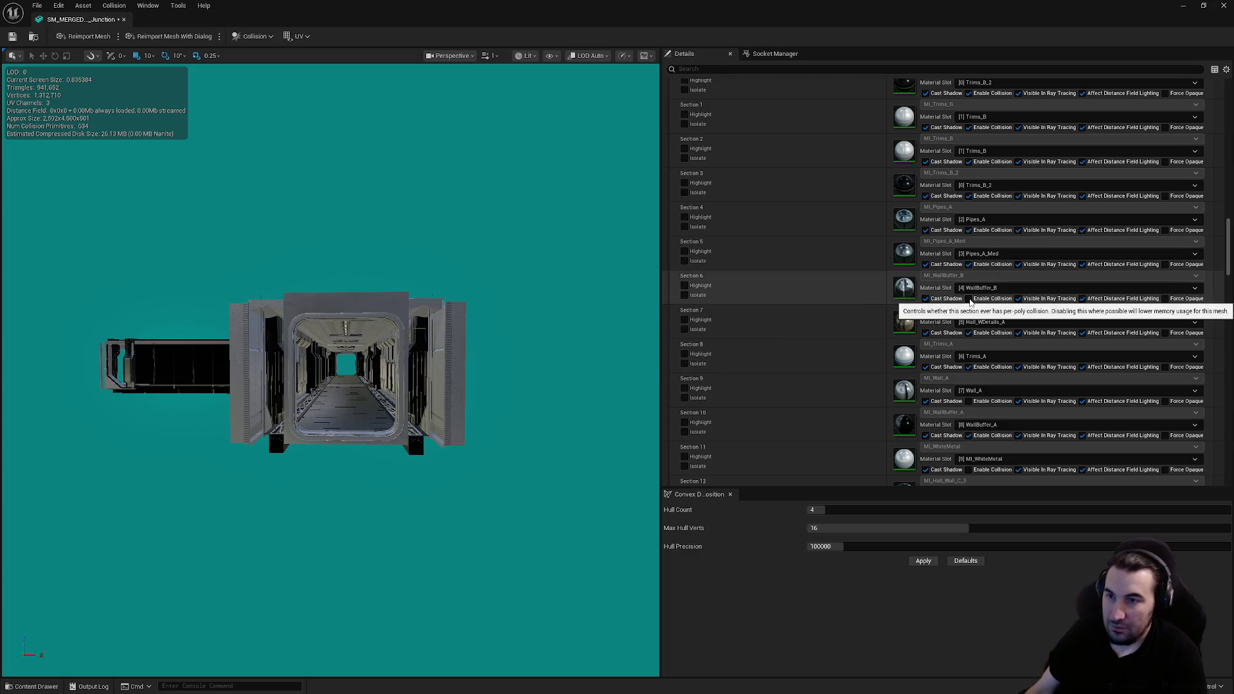
{"action": "left_click", "coordinate": [968, 401]}
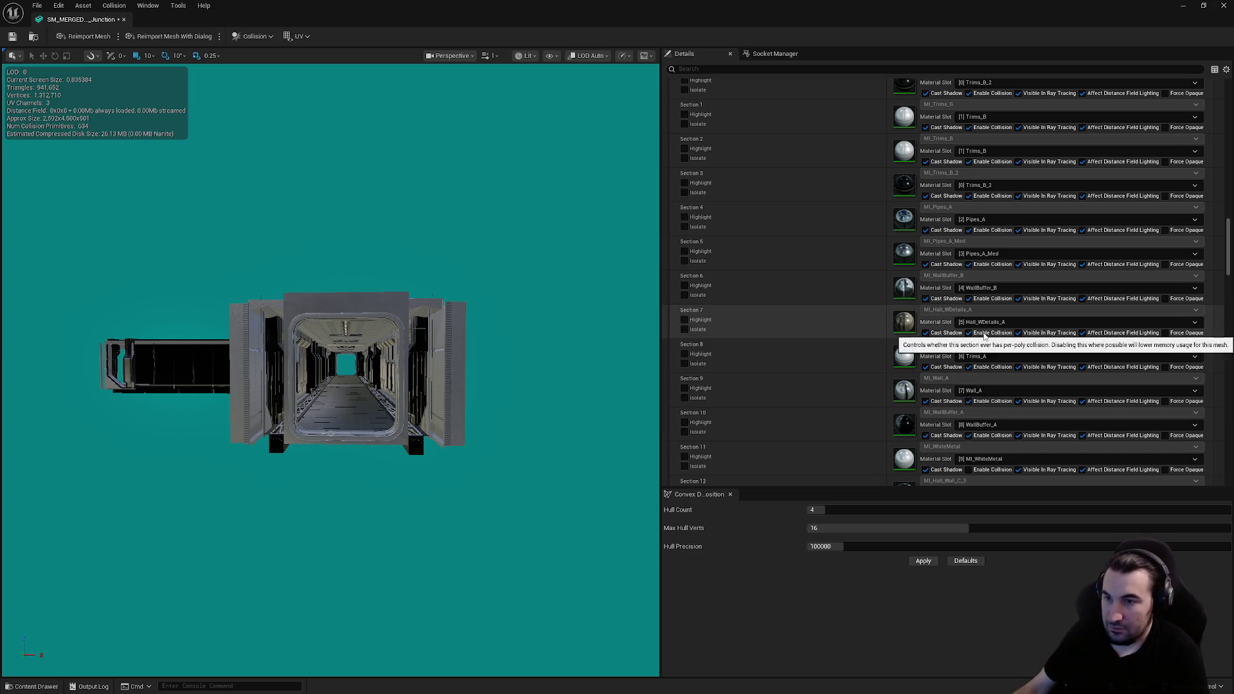
{"action": "scroll", "coordinate": [984, 336], "scroll_direction": "down", "scroll_amount": 4}
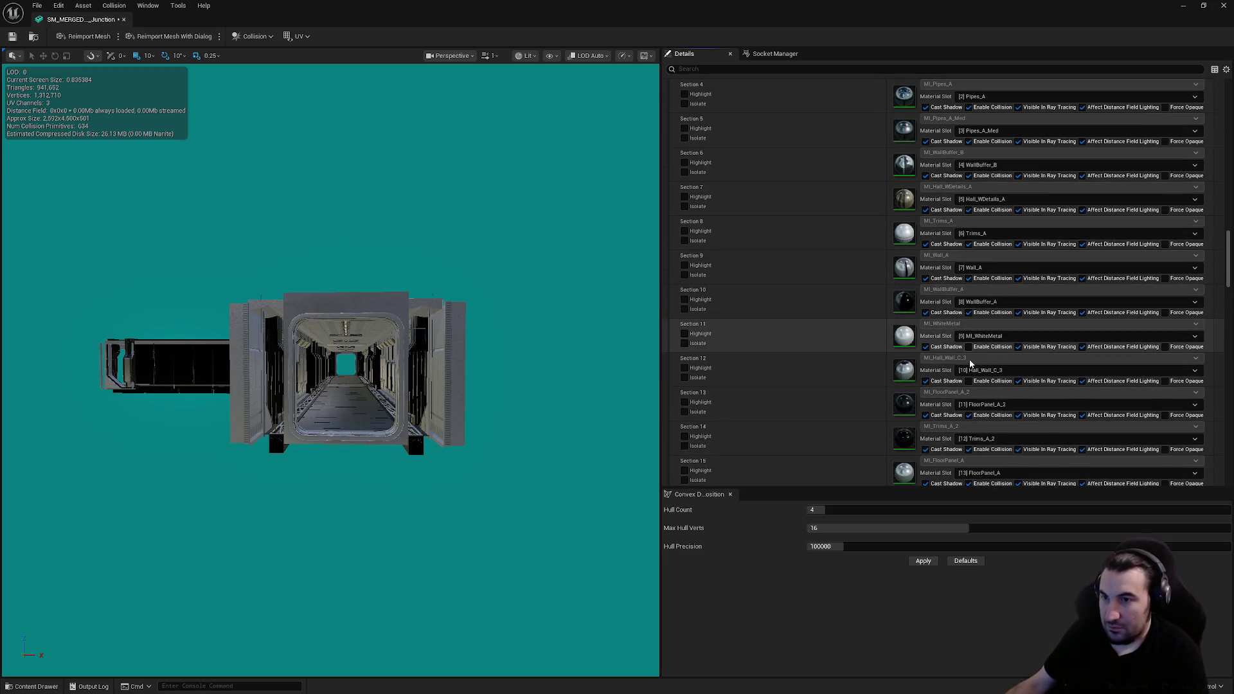
{"action": "left_click", "coordinate": [969, 381]}
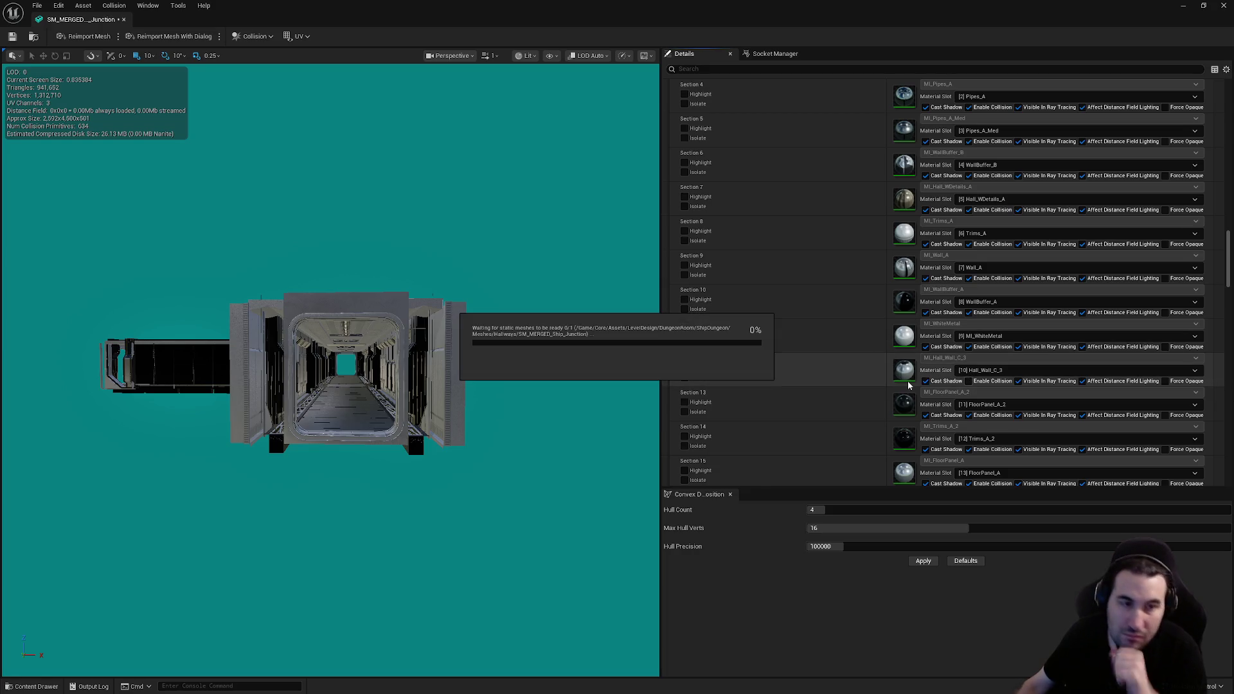
Step: Set LOD Group to LargeProp and confirm overwriting the LOD settings
{"action": "scroll", "coordinate": [955, 364], "scroll_direction": "down", "scroll_amount": 9}
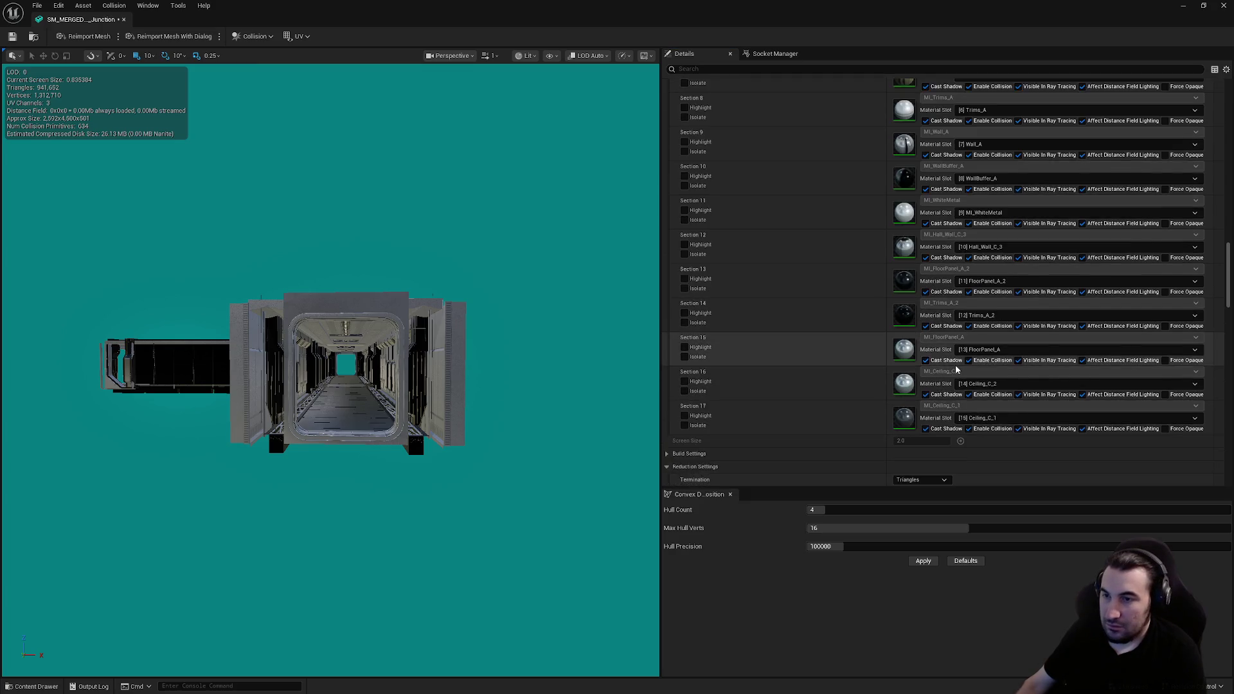
{"action": "scroll", "coordinate": [964, 353], "scroll_direction": "down", "scroll_amount": 5}
{"action": "left_click", "coordinate": [915, 307]}
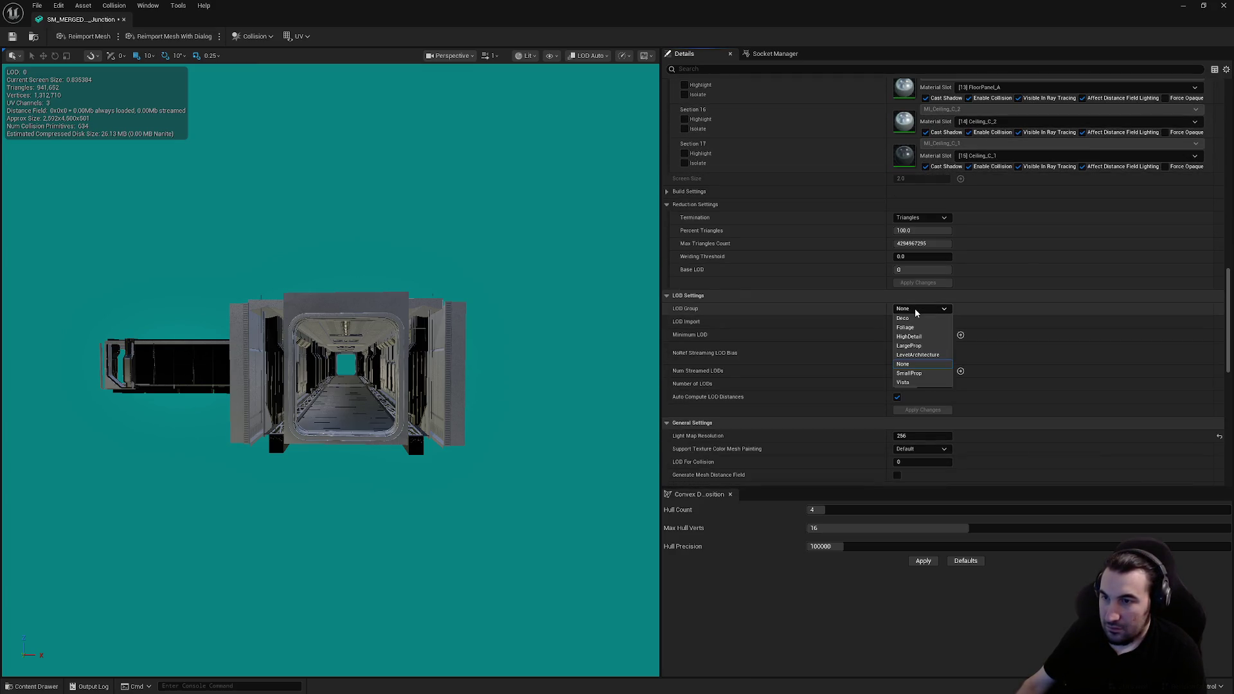
{"action": "left_click", "coordinate": [913, 346]}
{"action": "left_click", "coordinate": [689, 369]}
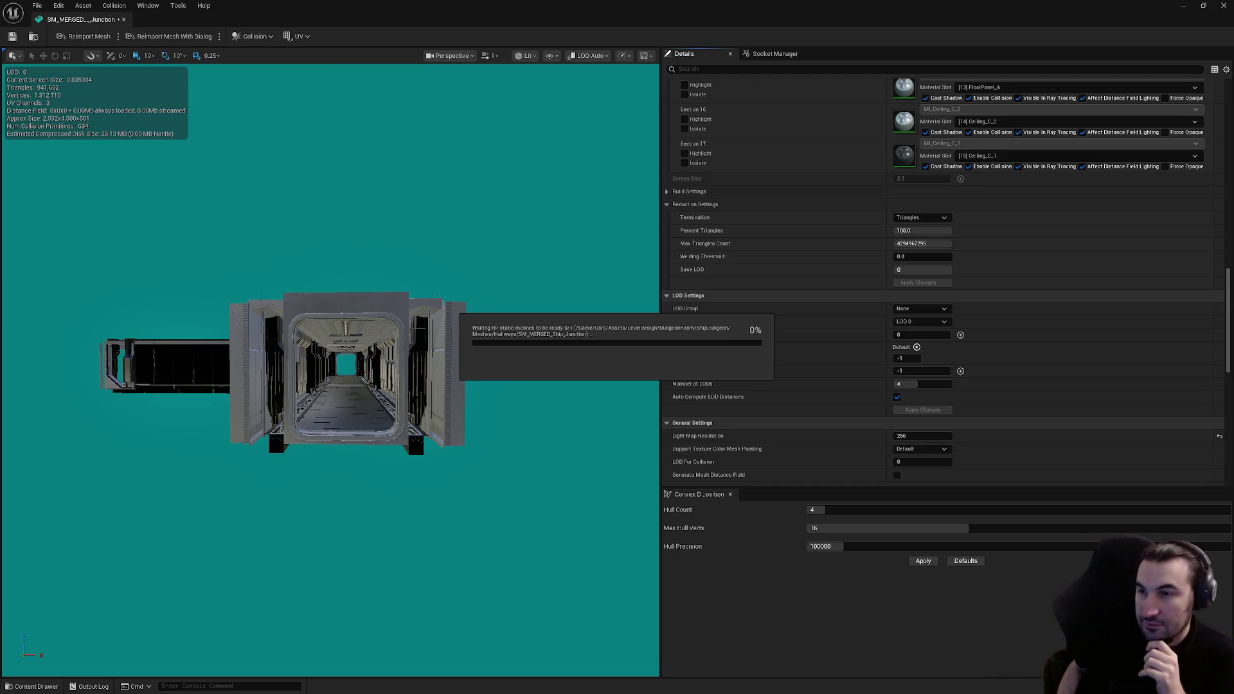
{"action": "key", "text": "super"}
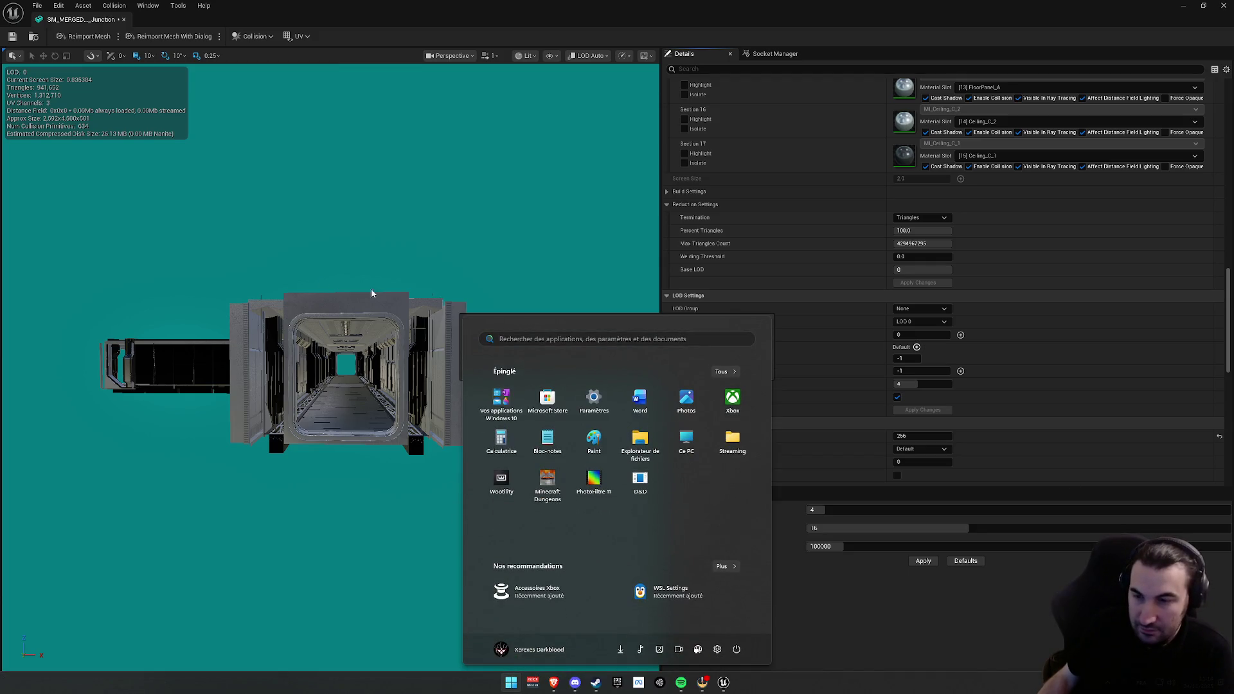
{"action": "left_click", "coordinate": [416, 281]}
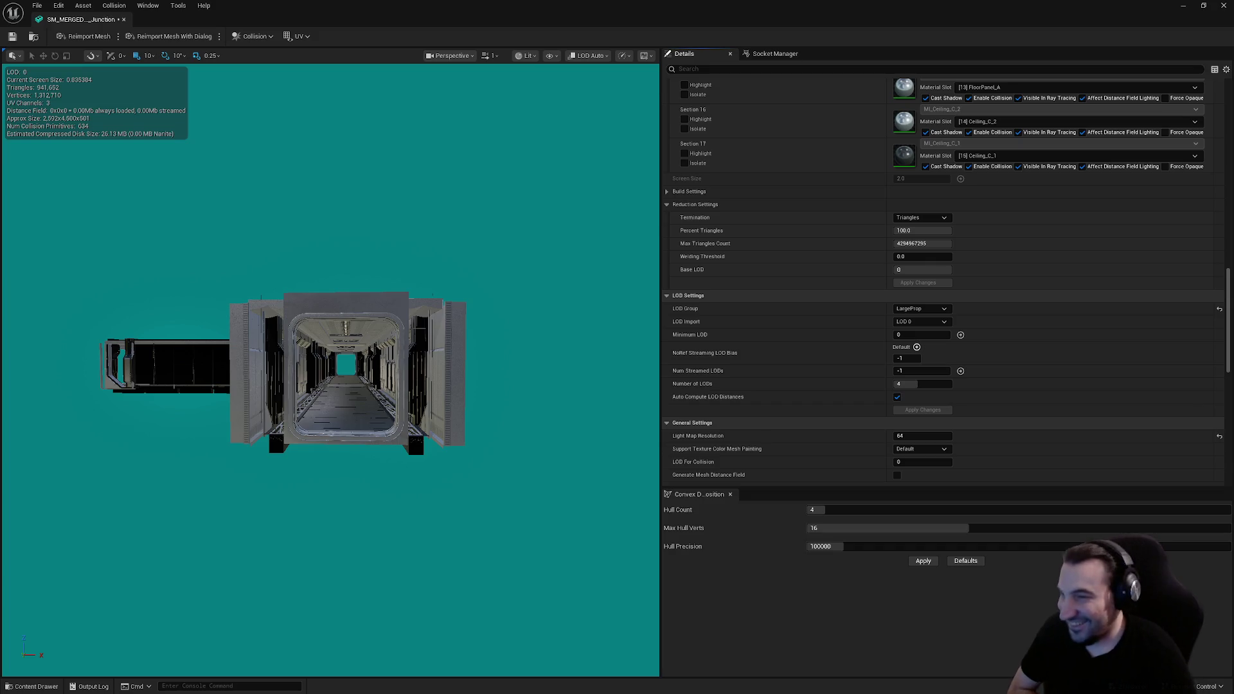
Step: Uncheck Auto Compute LOD Distances on the Junction mesh
{"action": "left_click", "coordinate": [895, 410]}
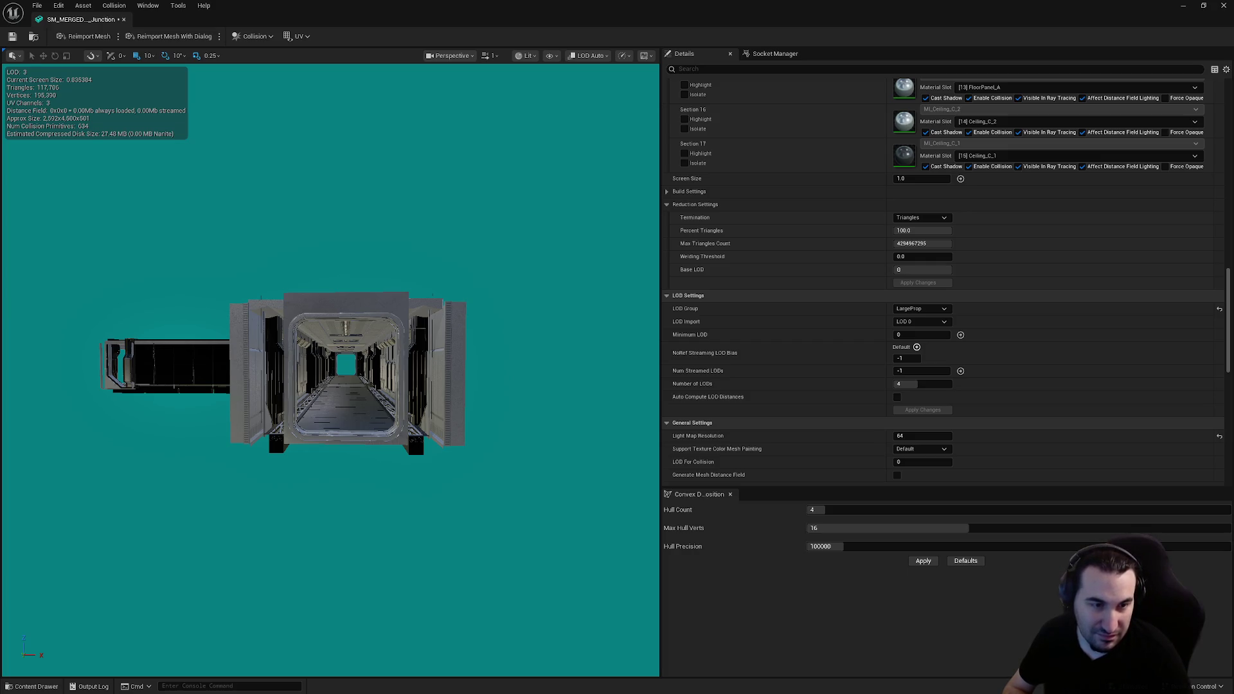
Step: Save the SM_MERGED_Ship_Junction asset from the editor toolbar
{"action": "left_click_drag", "start_coordinate": [132, 262], "coordinate": [2, 60]}
{"action": "left_click", "coordinate": [12, 36]}
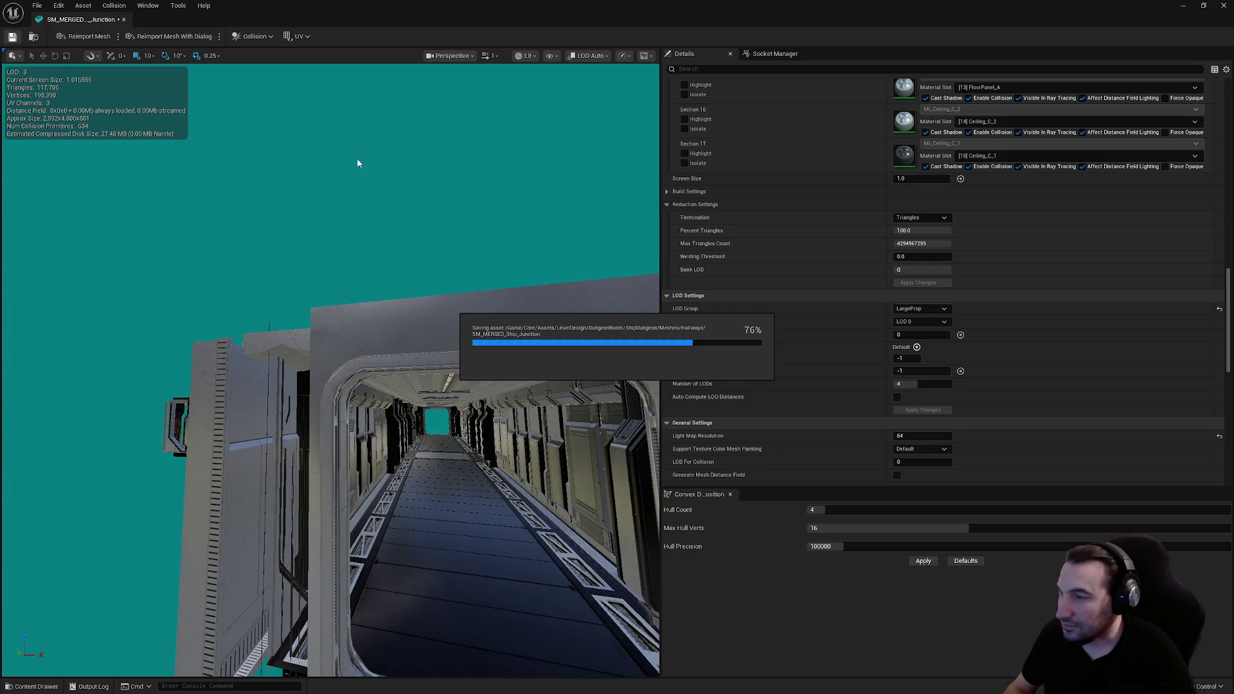
{"action": "scroll", "coordinate": [983, 242], "scroll_direction": "up", "scroll_amount": 15}
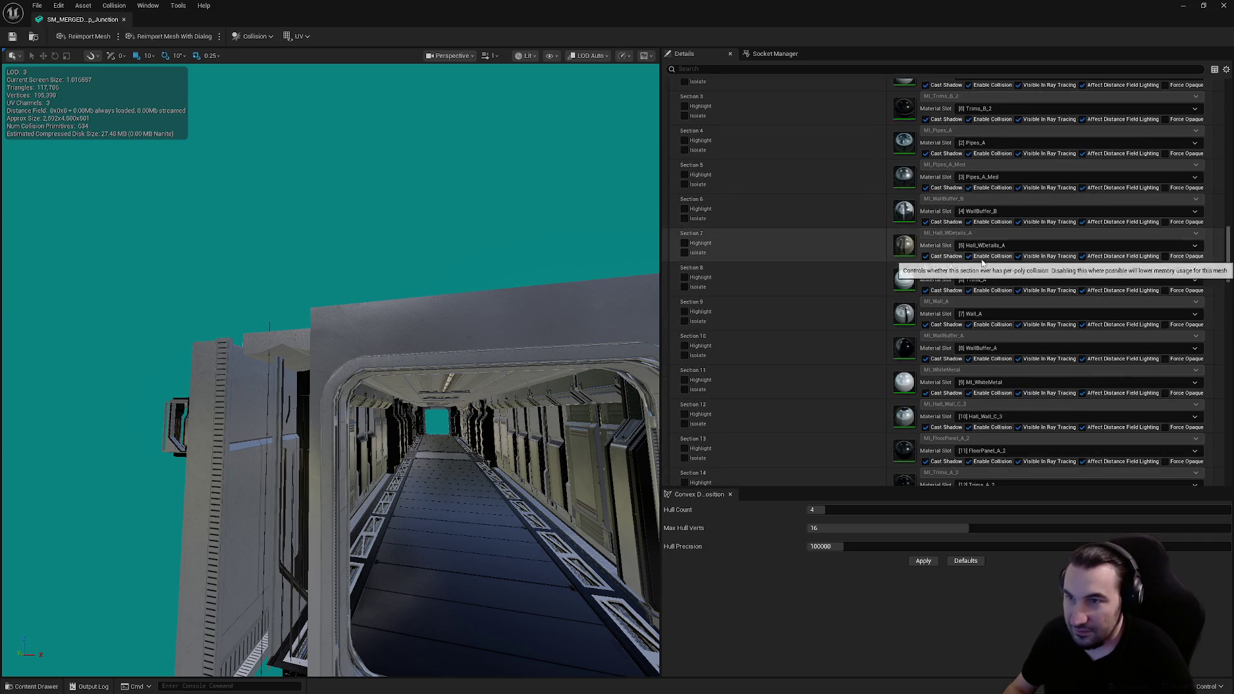
{"action": "scroll", "coordinate": [1015, 235], "scroll_direction": "down", "scroll_amount": 20}
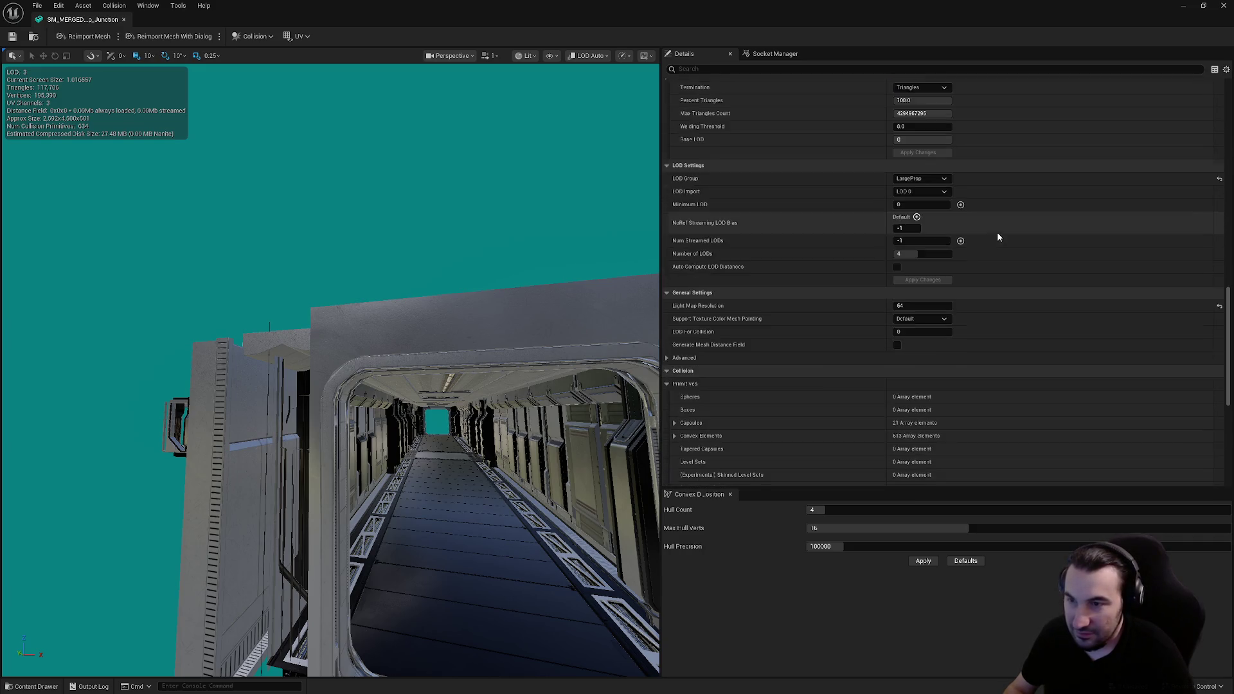
{"action": "scroll", "coordinate": [926, 263], "scroll_direction": "up", "scroll_amount": 20}
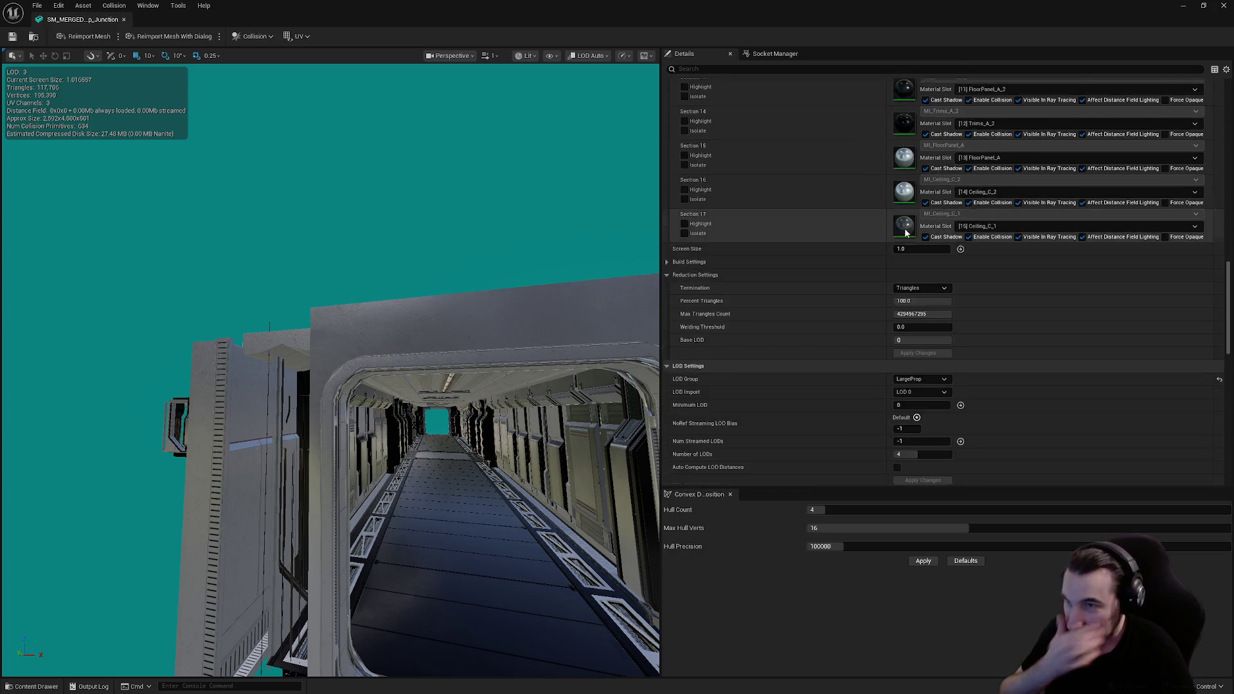
{"action": "scroll", "coordinate": [866, 256], "scroll_direction": "up", "scroll_amount": 4}
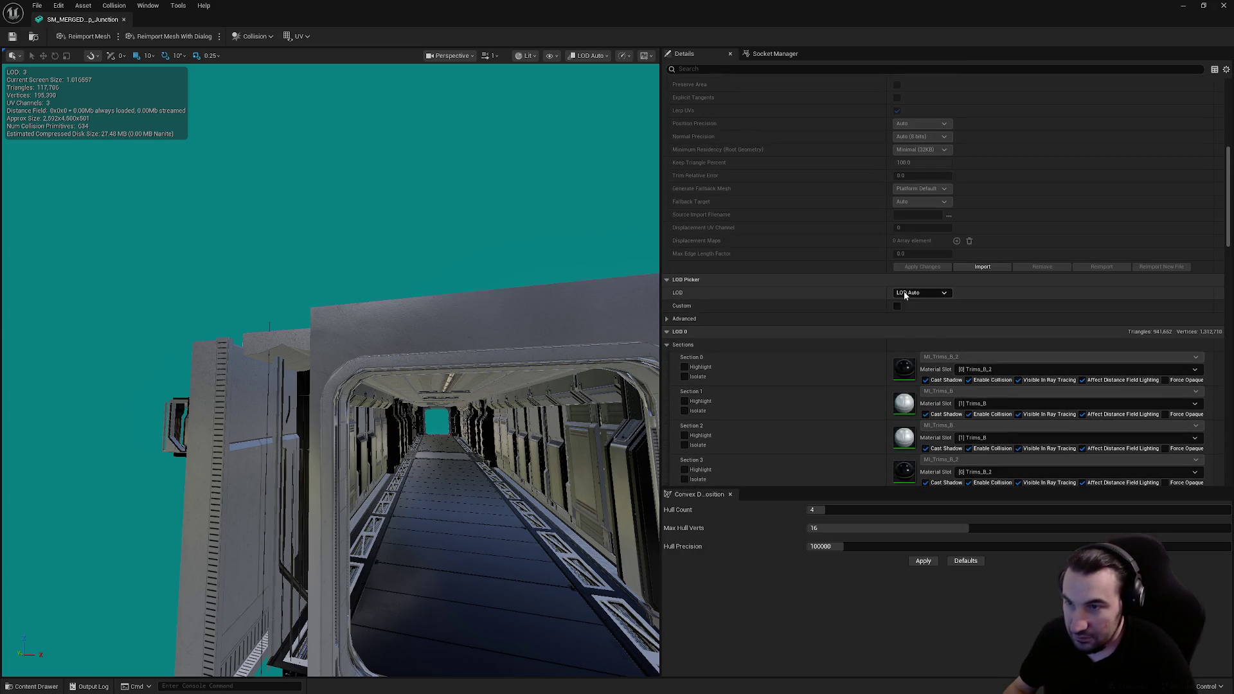
{"action": "left_click", "coordinate": [920, 293]}
Step: Set LOD 1's screen size to 0.9
{"action": "left_click", "coordinate": [930, 331]}
{"action": "scroll", "coordinate": [383, 241], "scroll_direction": "down", "scroll_amount": 10}
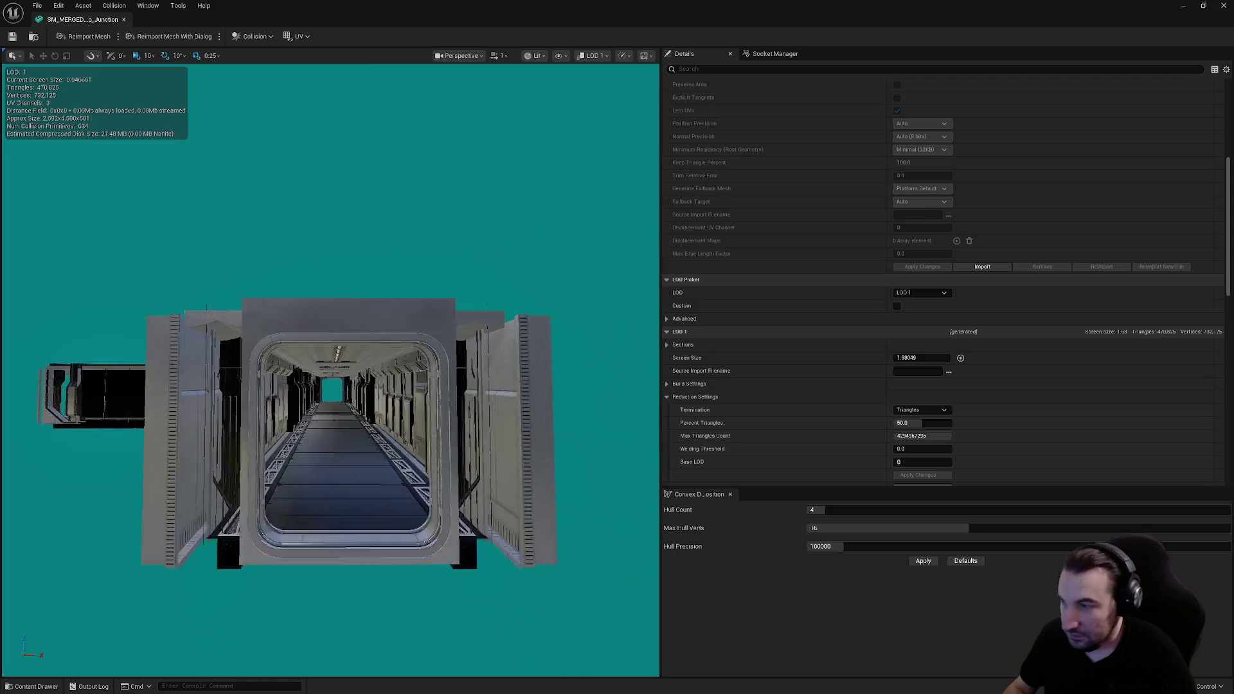
{"action": "left_click_drag", "start_coordinate": [383, 241], "coordinate": [324, 207]}
{"action": "key", "text": "f"}
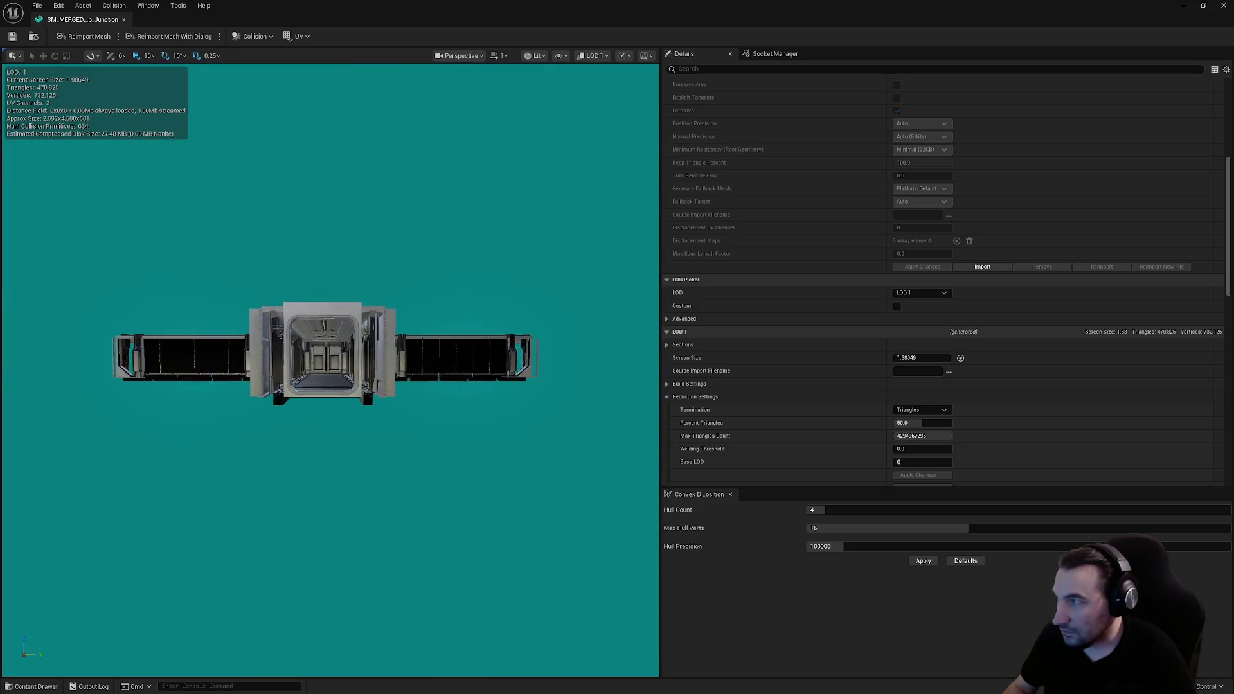
{"action": "left_click", "coordinate": [926, 358]}
{"action": "type", "text": "0.9"}
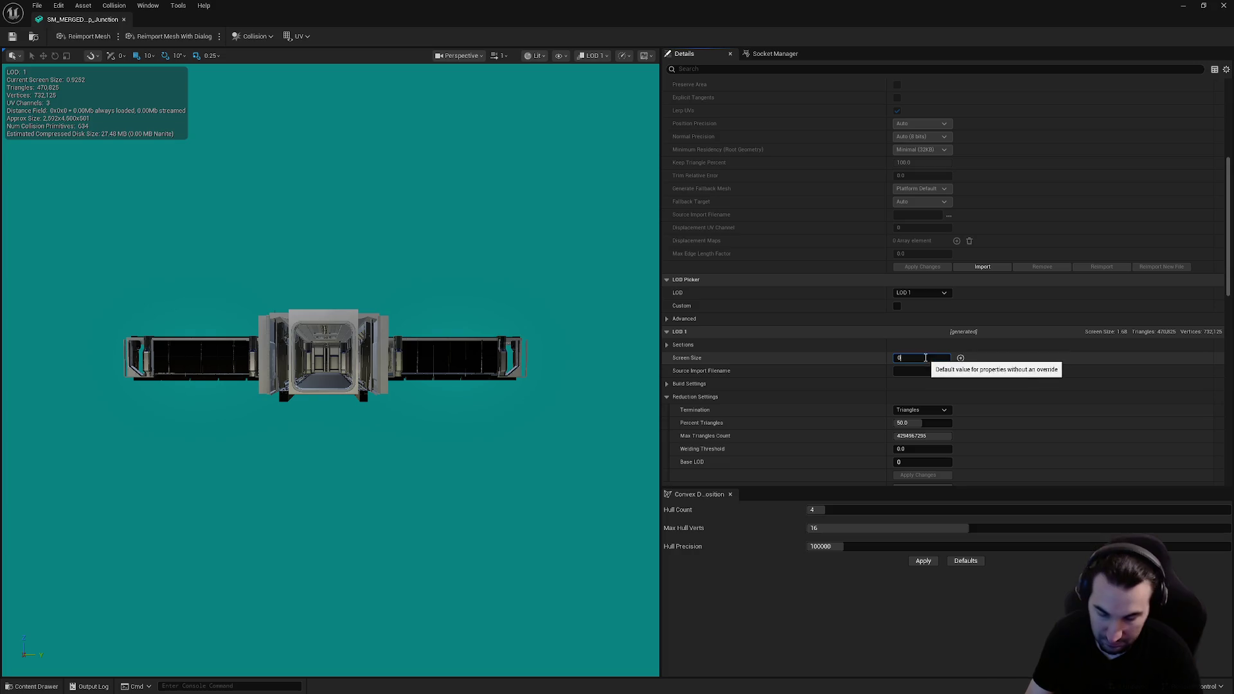
{"action": "key", "text": "Return"}
Step: Set LOD 2's screen size to 0.6 and LOD 3's to 0.4
{"action": "left_click", "coordinate": [929, 297]}
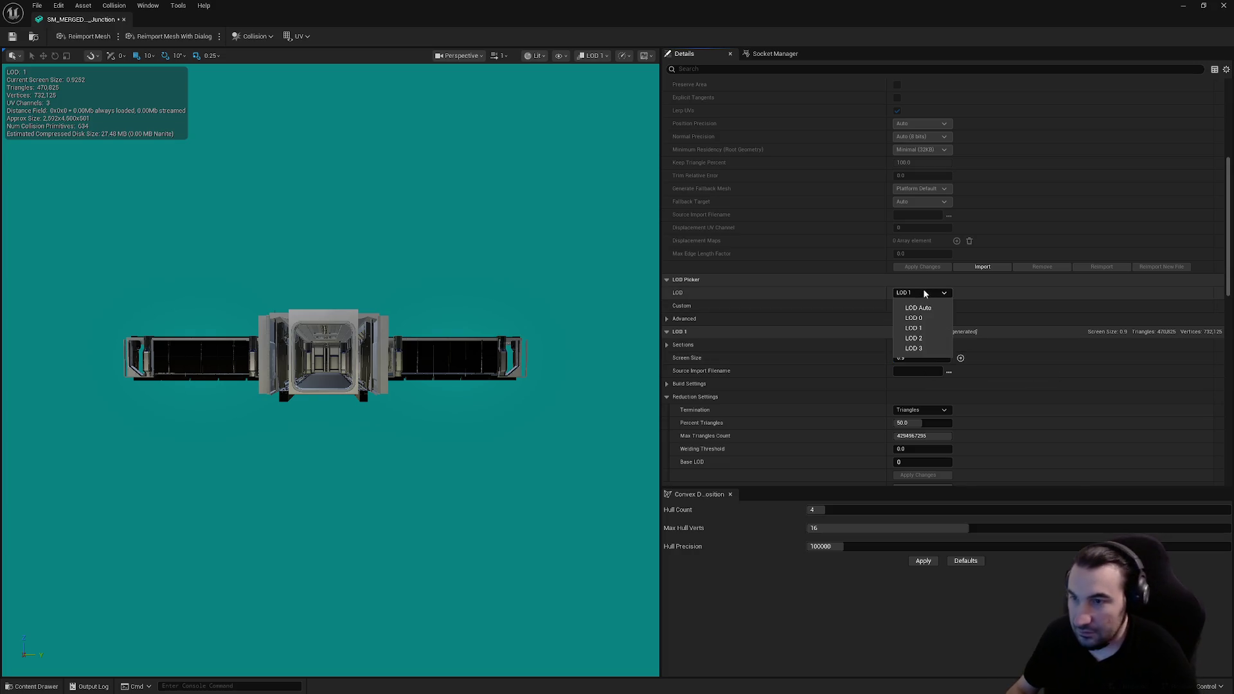
{"action": "left_click", "coordinate": [935, 336]}
{"action": "scroll", "coordinate": [544, 368], "scroll_direction": "down", "scroll_amount": 5}
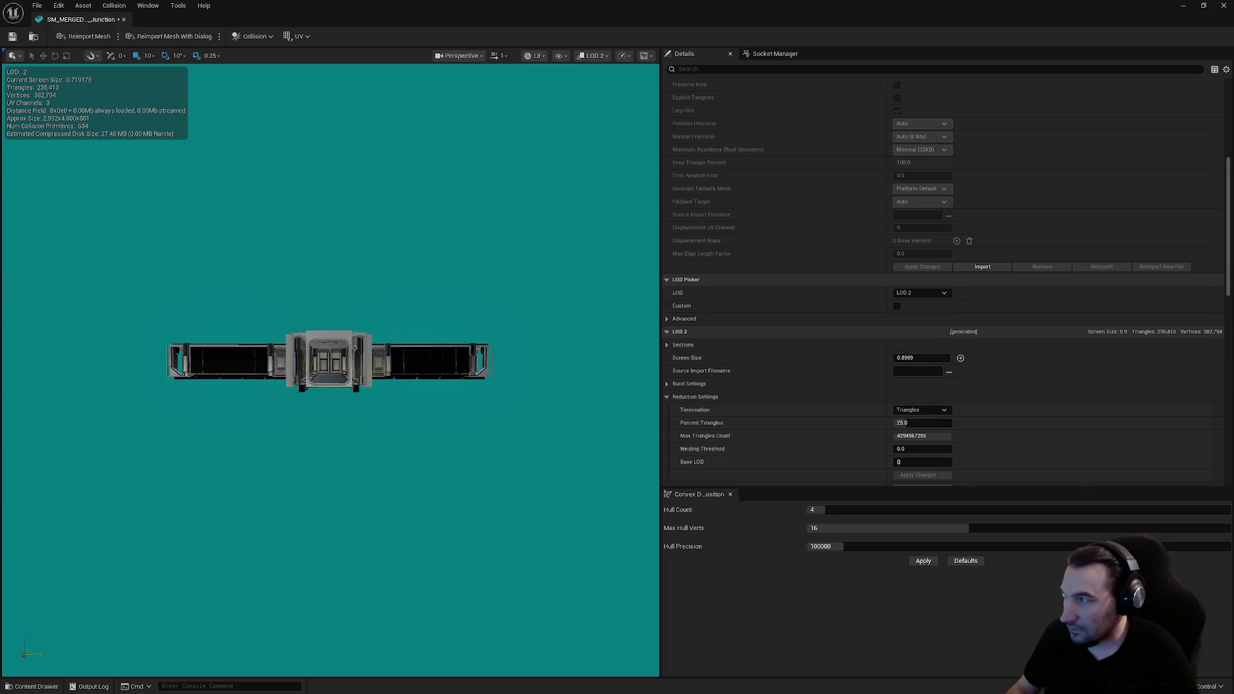
{"action": "left_click", "coordinate": [926, 358]}
{"action": "type", "text": "0.6"}
{"action": "key", "text": "Return"}
{"action": "left_click", "coordinate": [924, 293]}
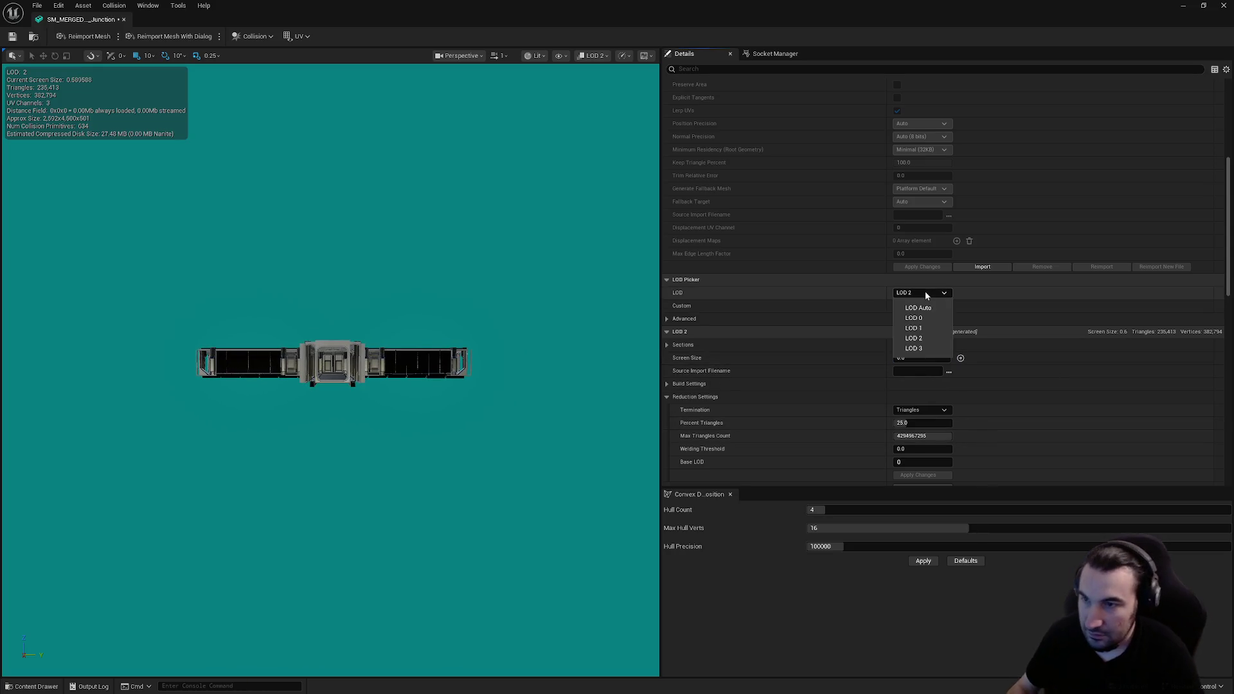
{"action": "left_click", "coordinate": [917, 348]}
{"action": "scroll", "coordinate": [493, 335], "scroll_direction": "down", "scroll_amount": 5}
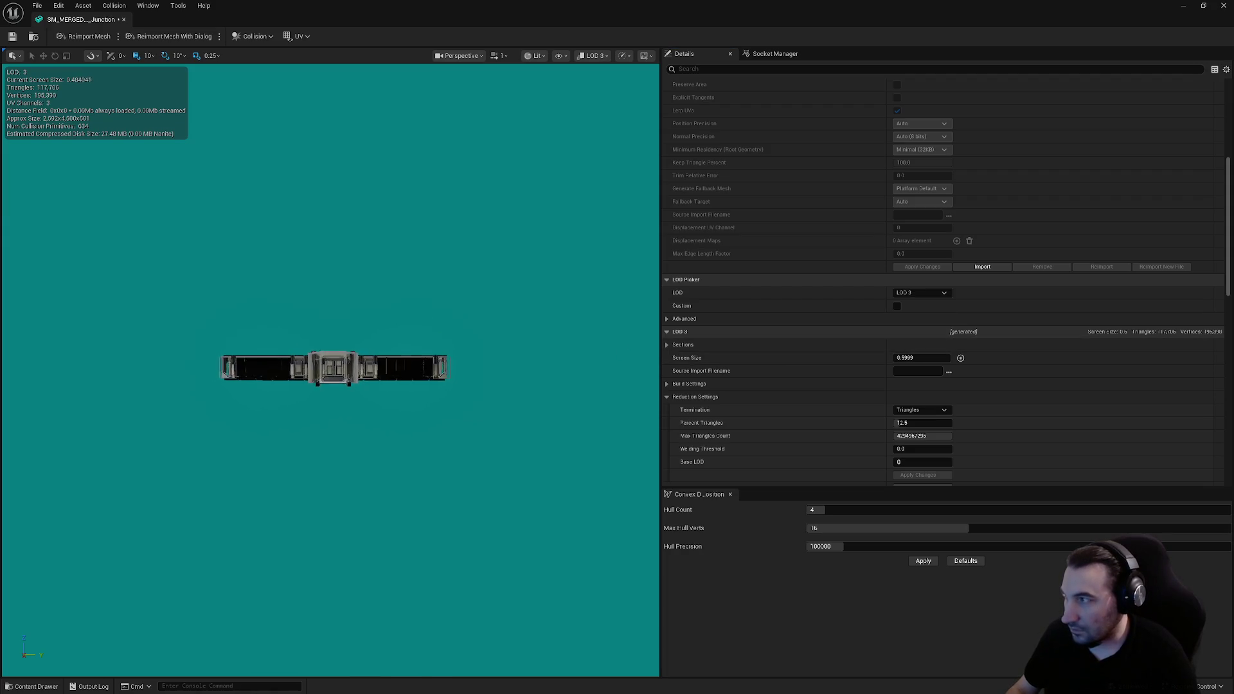
{"action": "left_click", "coordinate": [916, 358]}
{"action": "type", "text": "0.4"}
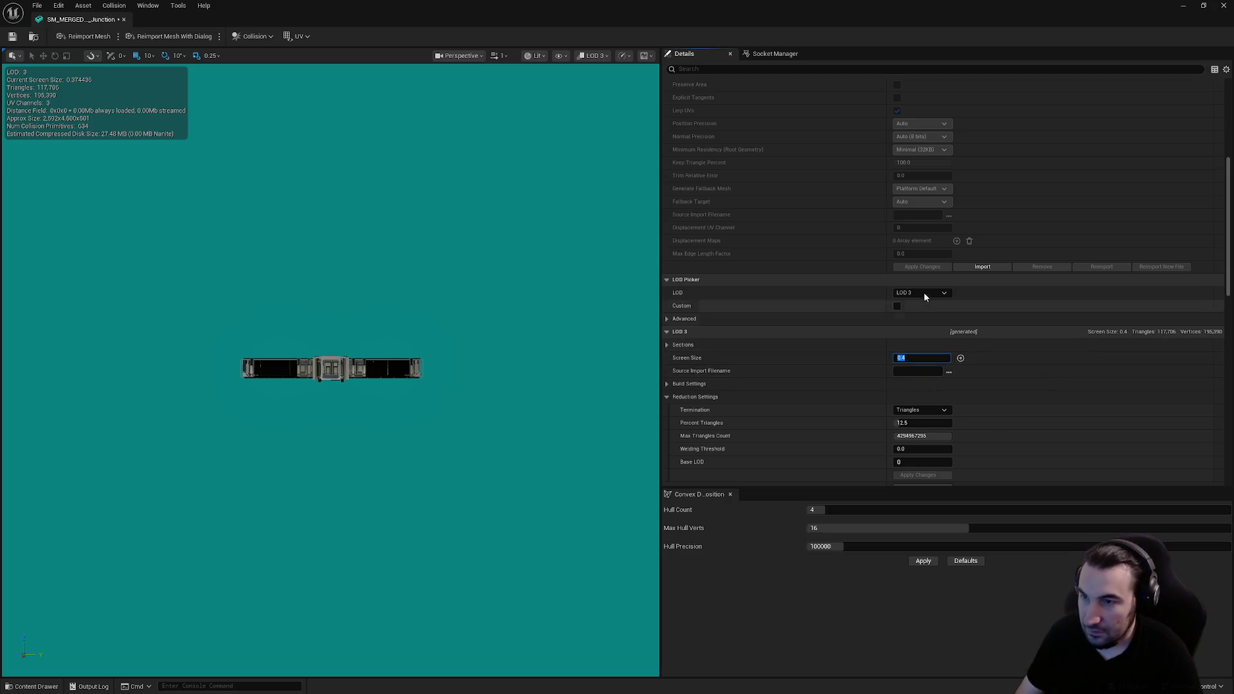
Step: Correct LOD 2's screen size to 0.65
{"action": "left_click", "coordinate": [923, 292]}
{"action": "left_click", "coordinate": [930, 339]}
{"action": "left_click", "coordinate": [908, 358]}
{"action": "key", "text": "Return"}
Step: Reduce LOD 3 to 1 percent triangles and apply the changes
{"action": "left_click", "coordinate": [920, 293]}
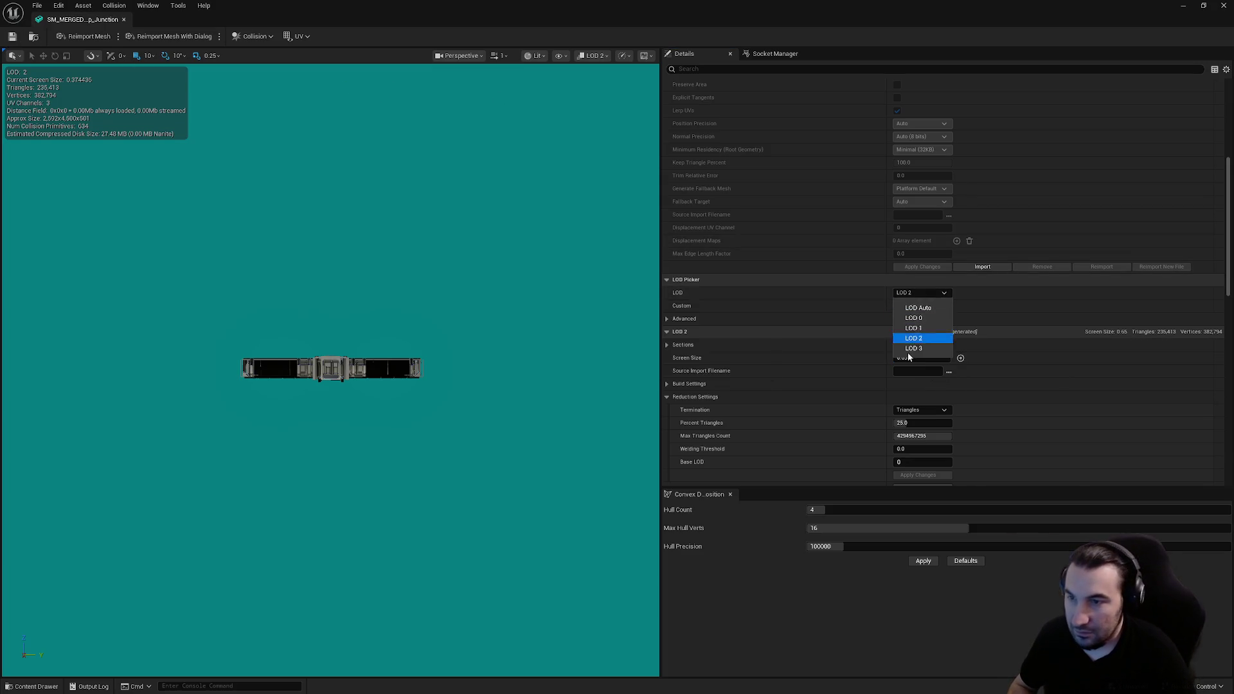
{"action": "left_click", "coordinate": [910, 352]}
{"action": "left_click", "coordinate": [923, 423]}
{"action": "type", "text": "1"}
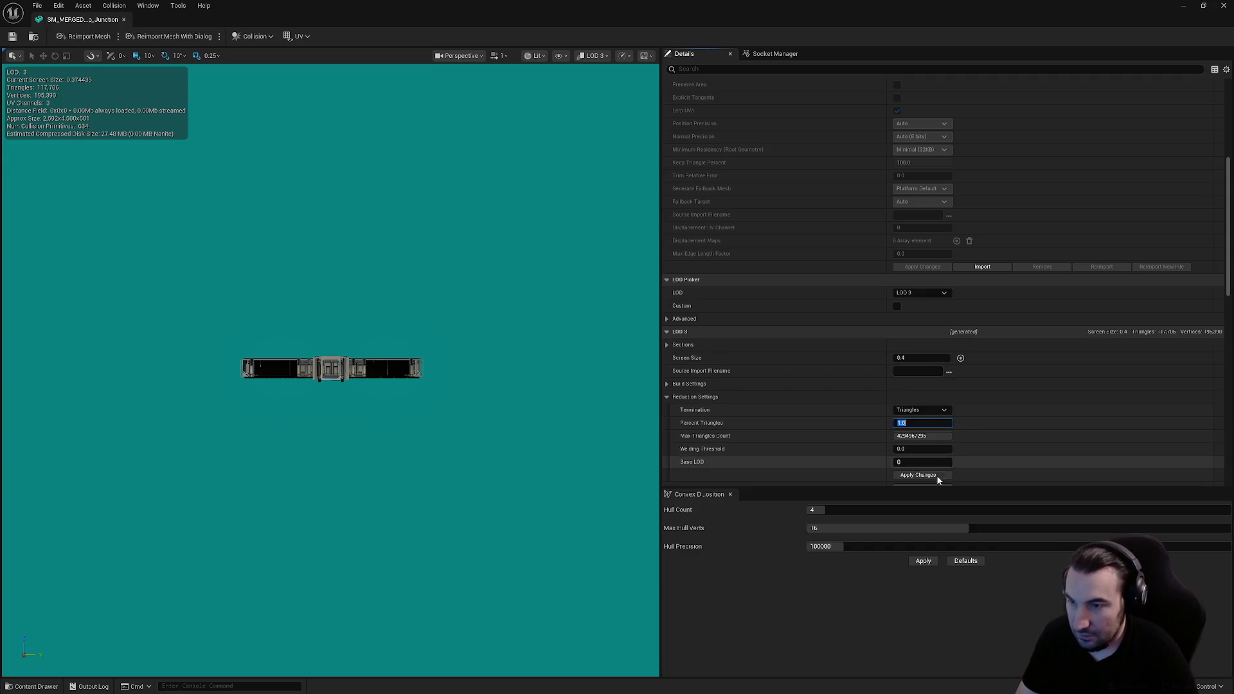
{"action": "left_click", "coordinate": [929, 477]}
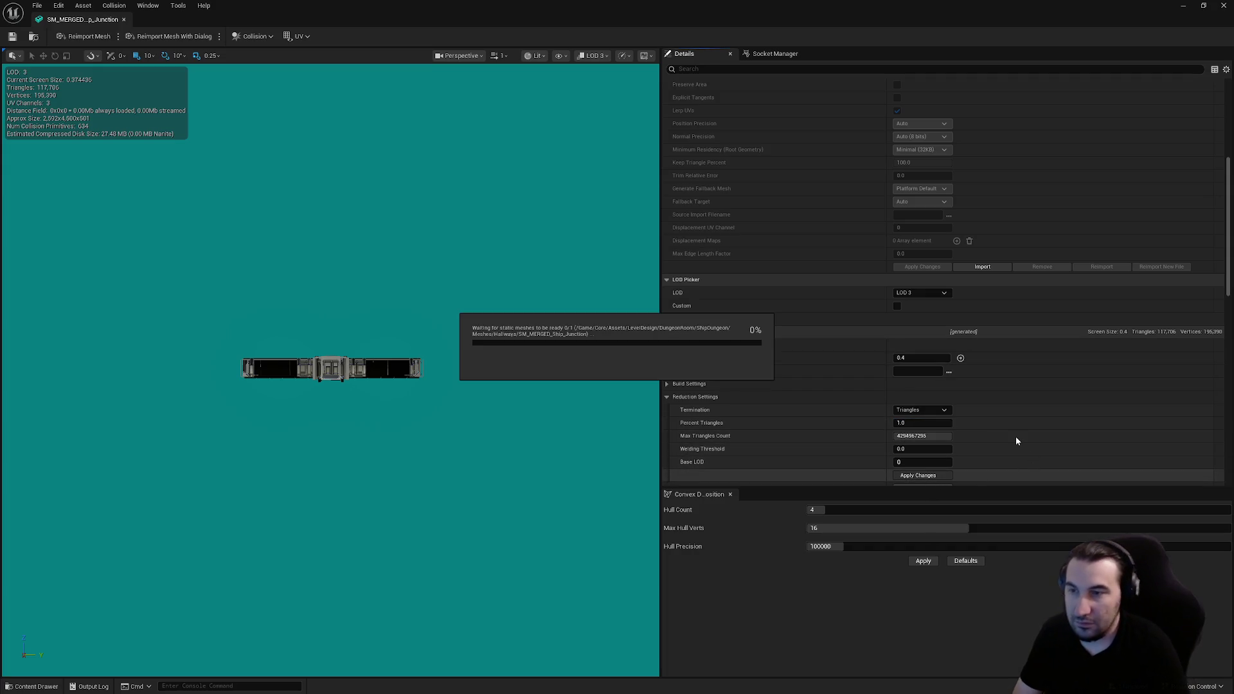
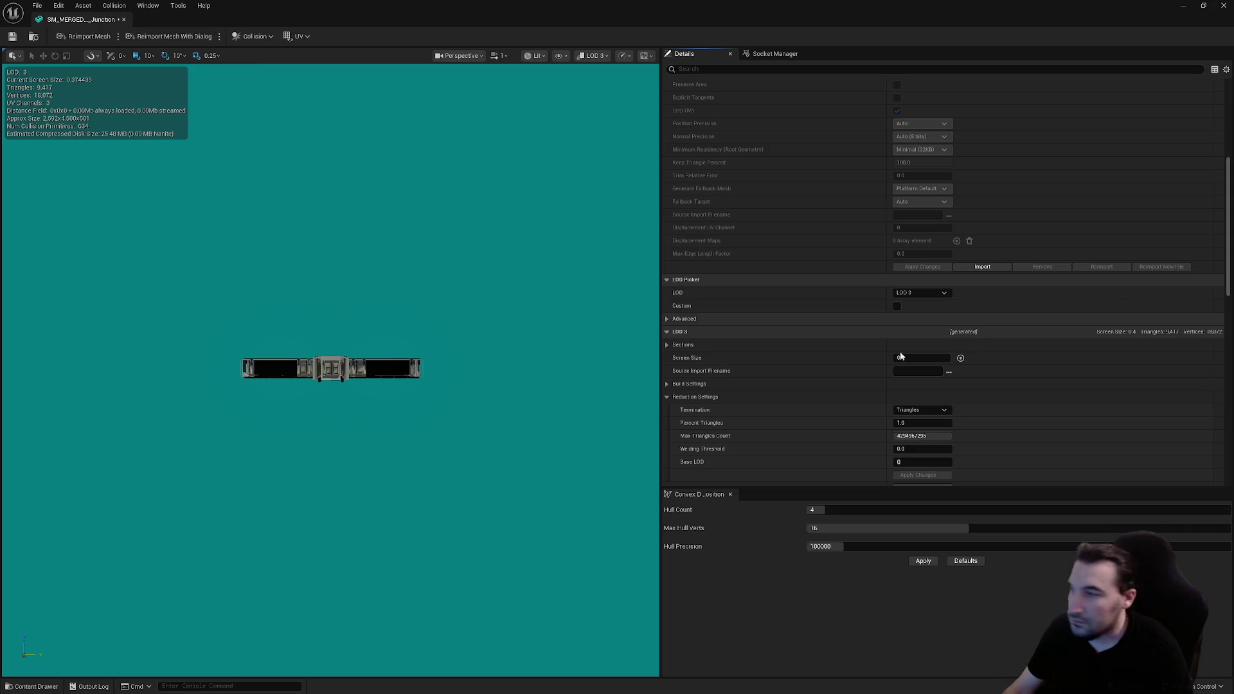
Step: Scroll through the Junction mesh's Details panel to review its four LargeProp LODs
{"action": "scroll", "coordinate": [262, 319], "scroll_direction": "up", "scroll_amount": 2}
{"action": "scroll", "coordinate": [328, 368], "scroll_direction": "up", "scroll_amount": 5}
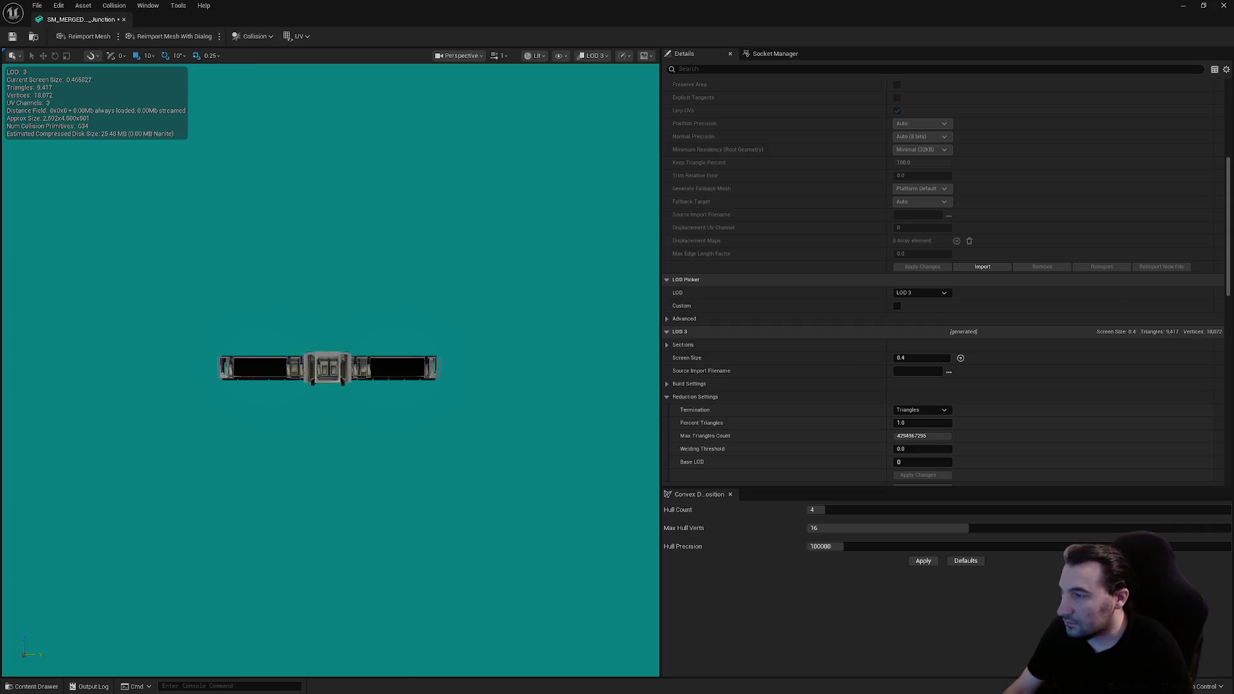
{"action": "scroll", "coordinate": [866, 308], "scroll_direction": "up", "scroll_amount": 10}
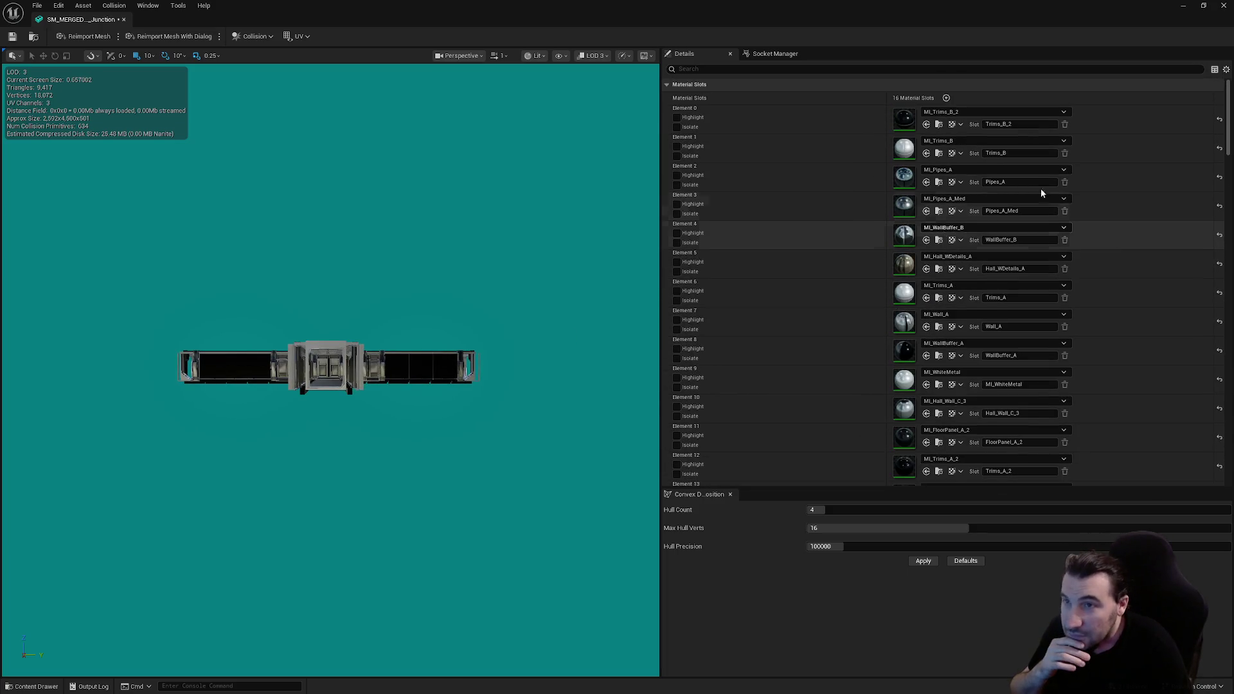
{"action": "left_click_drag", "start_coordinate": [1227, 134], "coordinate": [1229, 175]}
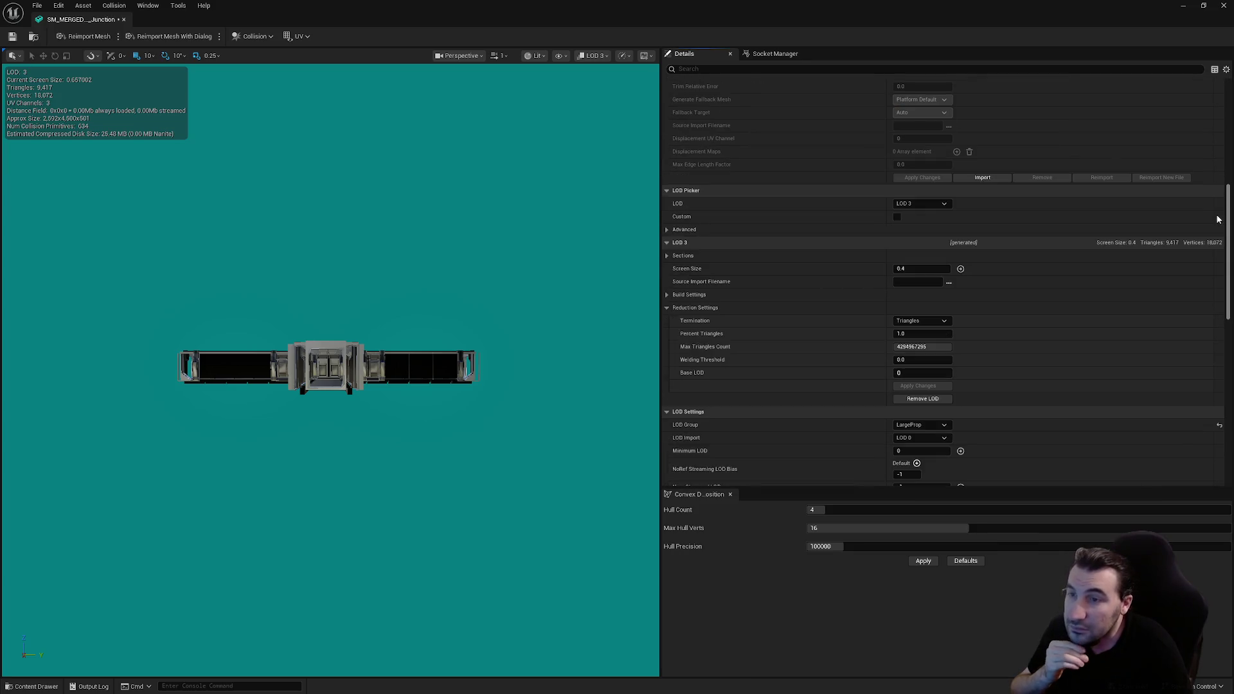
{"action": "scroll", "coordinate": [1215, 218], "scroll_direction": "down", "scroll_amount": 5}
{"action": "scroll", "coordinate": [1206, 254], "scroll_direction": "down", "scroll_amount": 5}
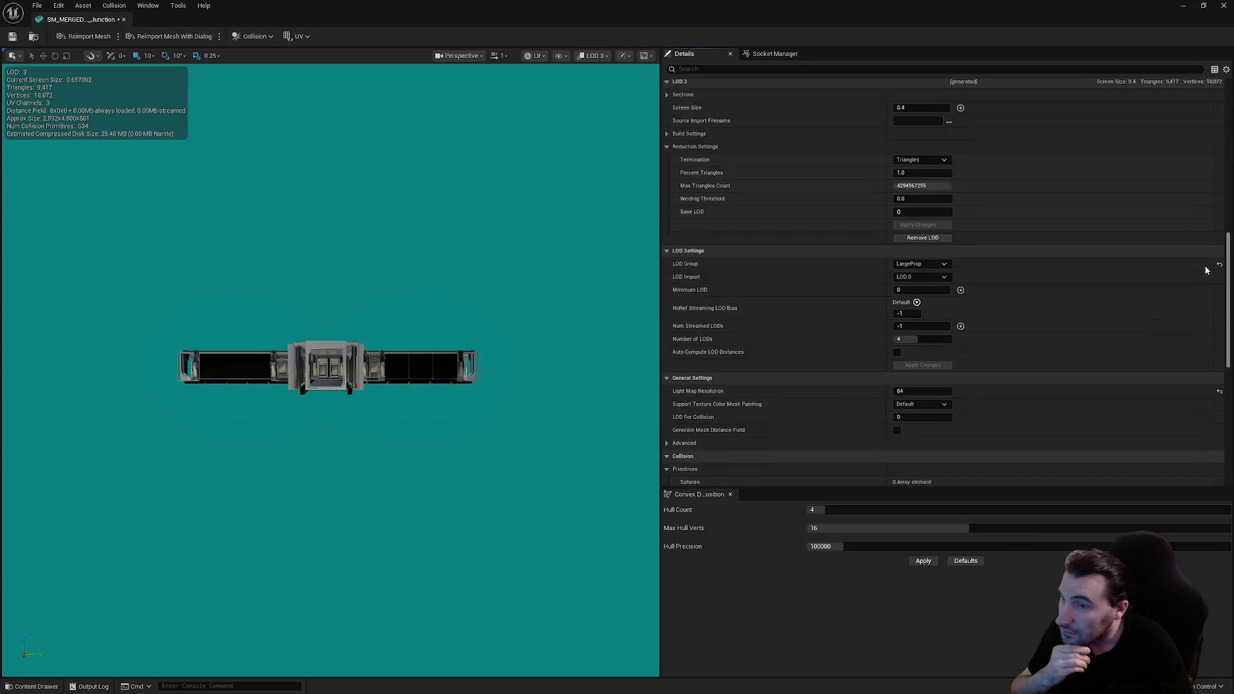
{"action": "scroll", "coordinate": [1206, 339], "scroll_direction": "down", "scroll_amount": 5}
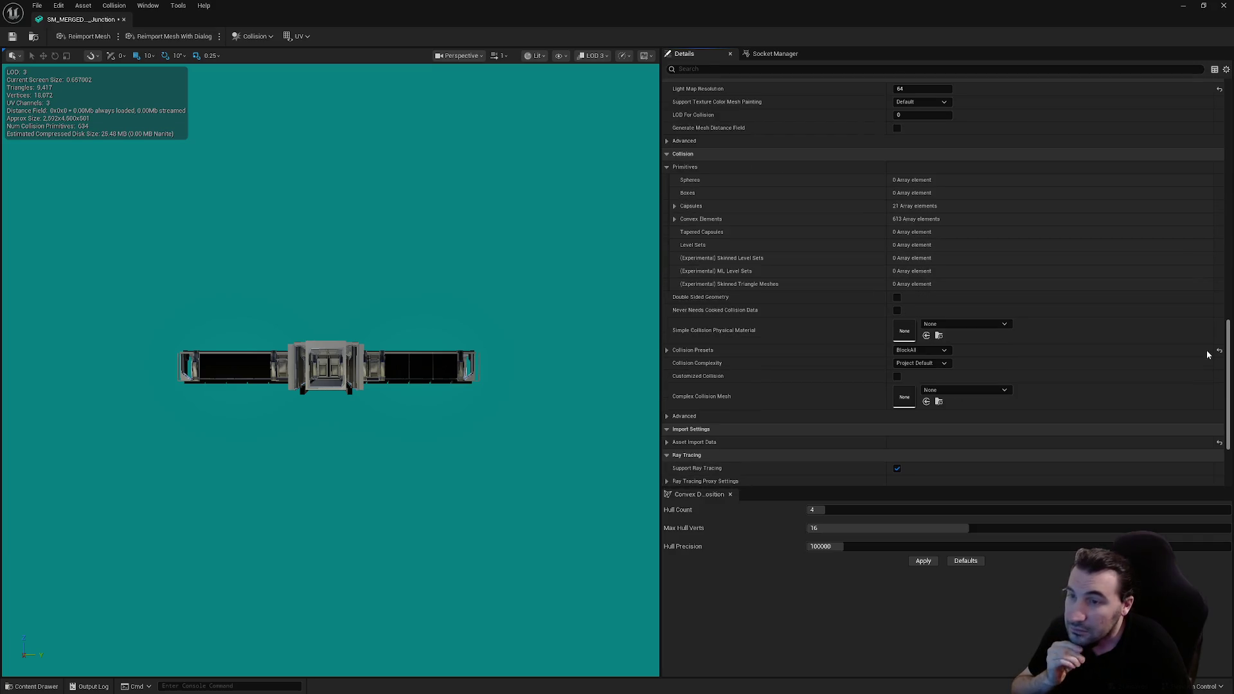
{"action": "scroll", "coordinate": [1174, 97], "scroll_direction": "up", "scroll_amount": 15}
{"action": "scroll", "coordinate": [1153, 207], "scroll_direction": "down", "scroll_amount": 6}
{"action": "scroll", "coordinate": [1131, 193], "scroll_direction": "up", "scroll_amount": 5}
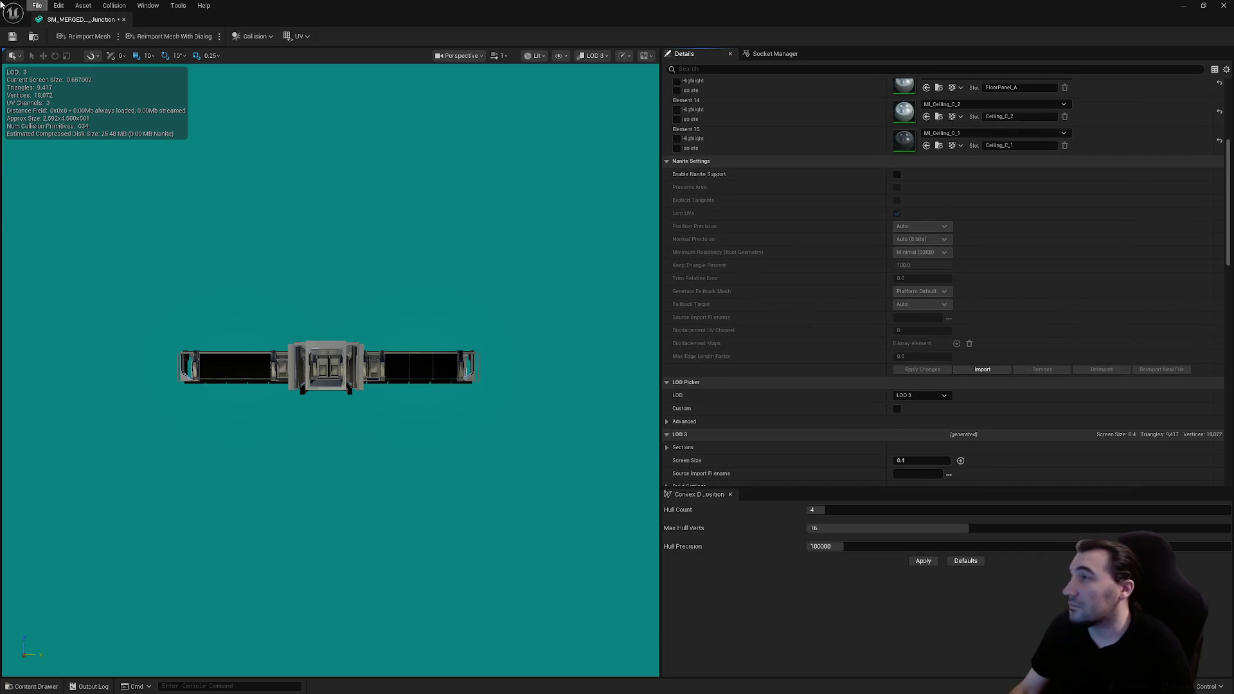
Step: Save the merged Junction mesh and close its editor to return to Map_Construct_Ship
{"action": "left_click", "coordinate": [12, 36]}
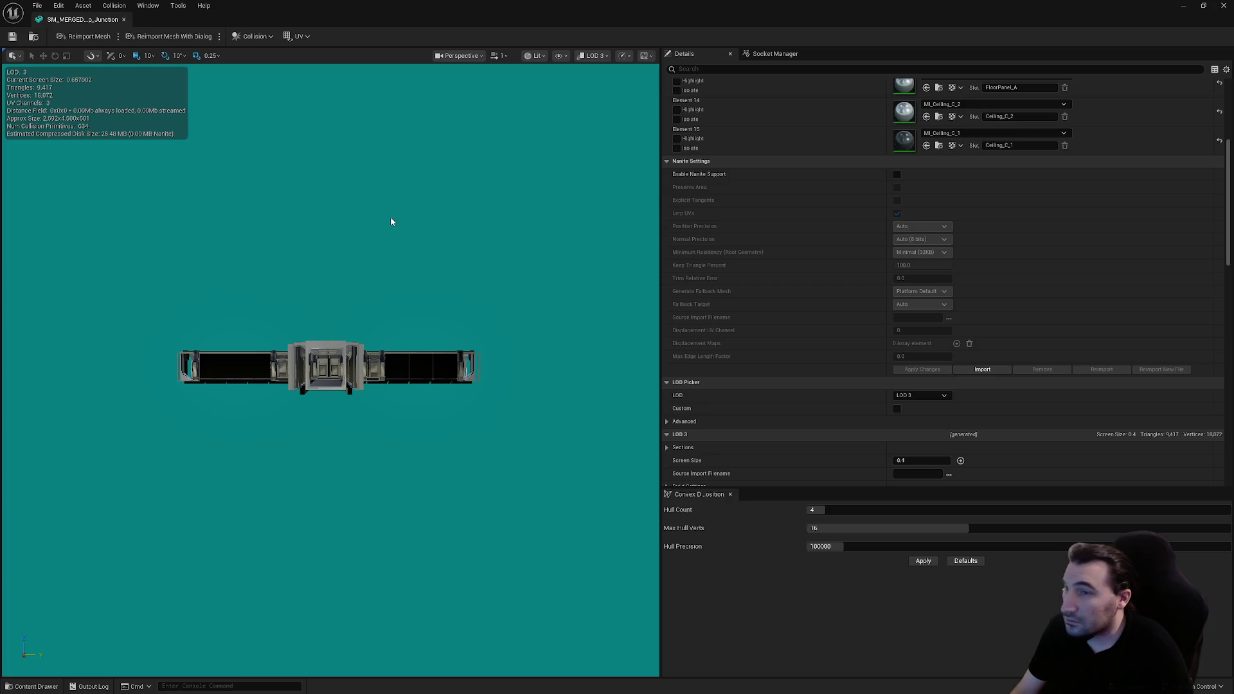
{"action": "scroll", "coordinate": [870, 251], "scroll_direction": "down", "scroll_amount": 7}
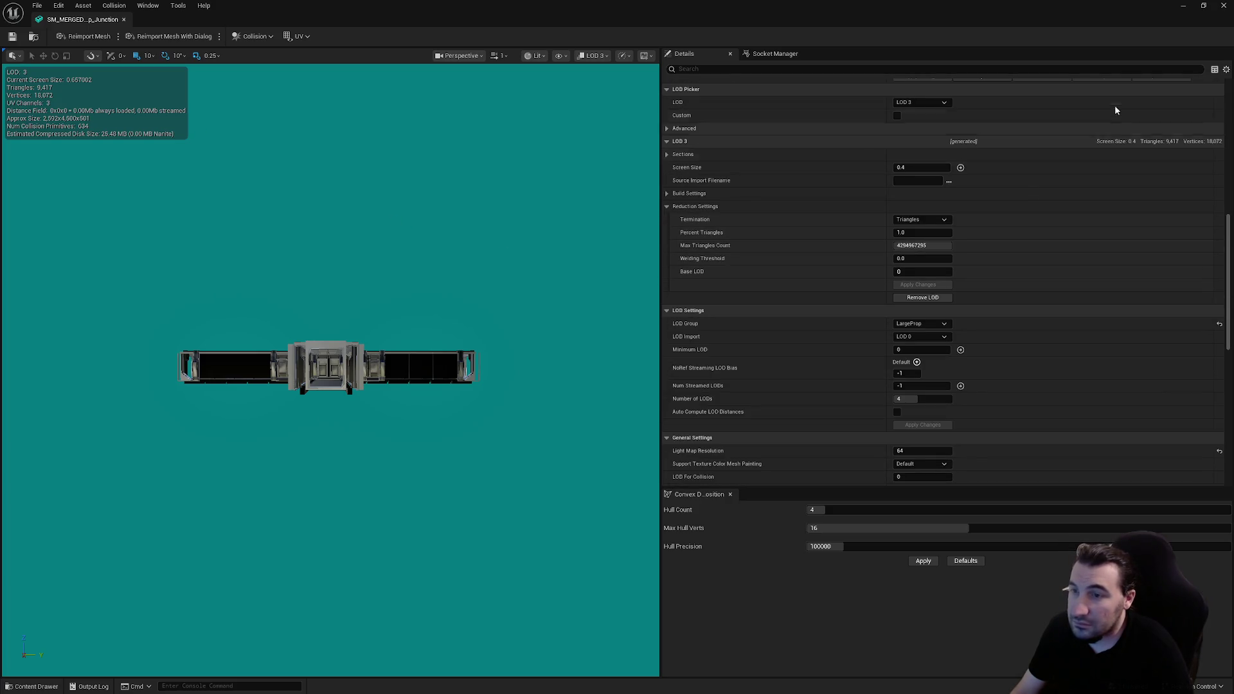
{"action": "left_click", "coordinate": [1223, 5]}
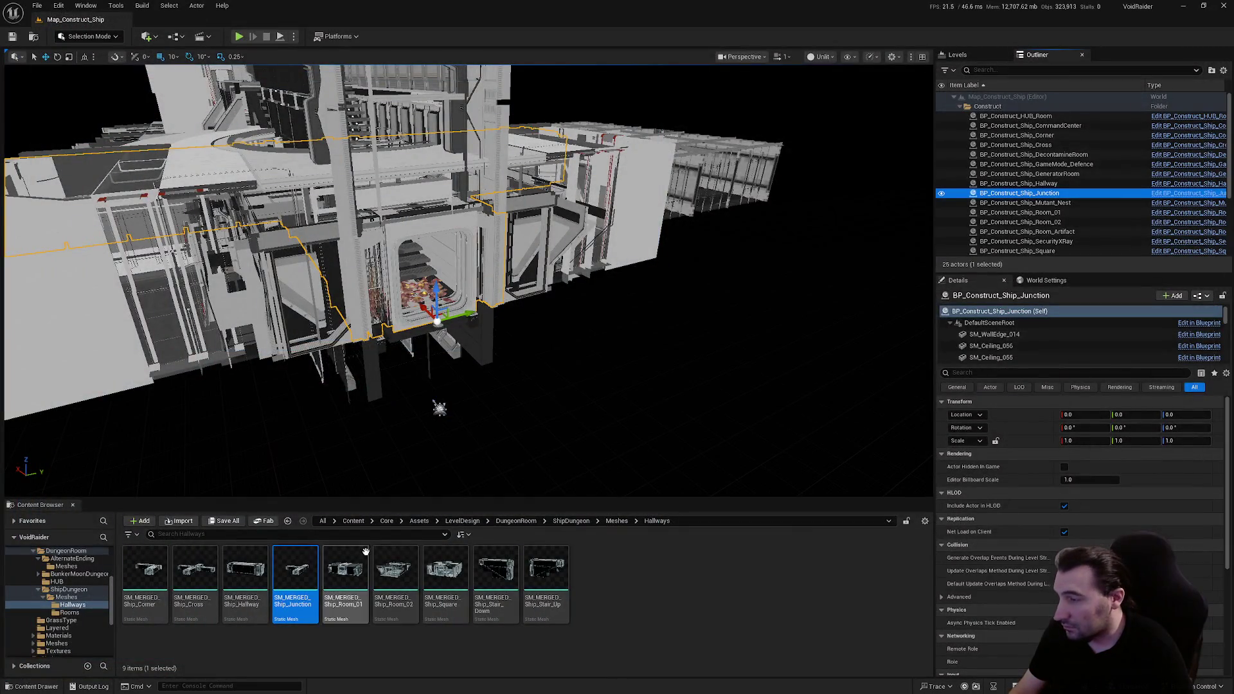
Step: Open SM_MERGED_Ship_Corner from the Hallways folder and move the view closer to the corner mesh
{"action": "double_click", "coordinate": [138, 572]}
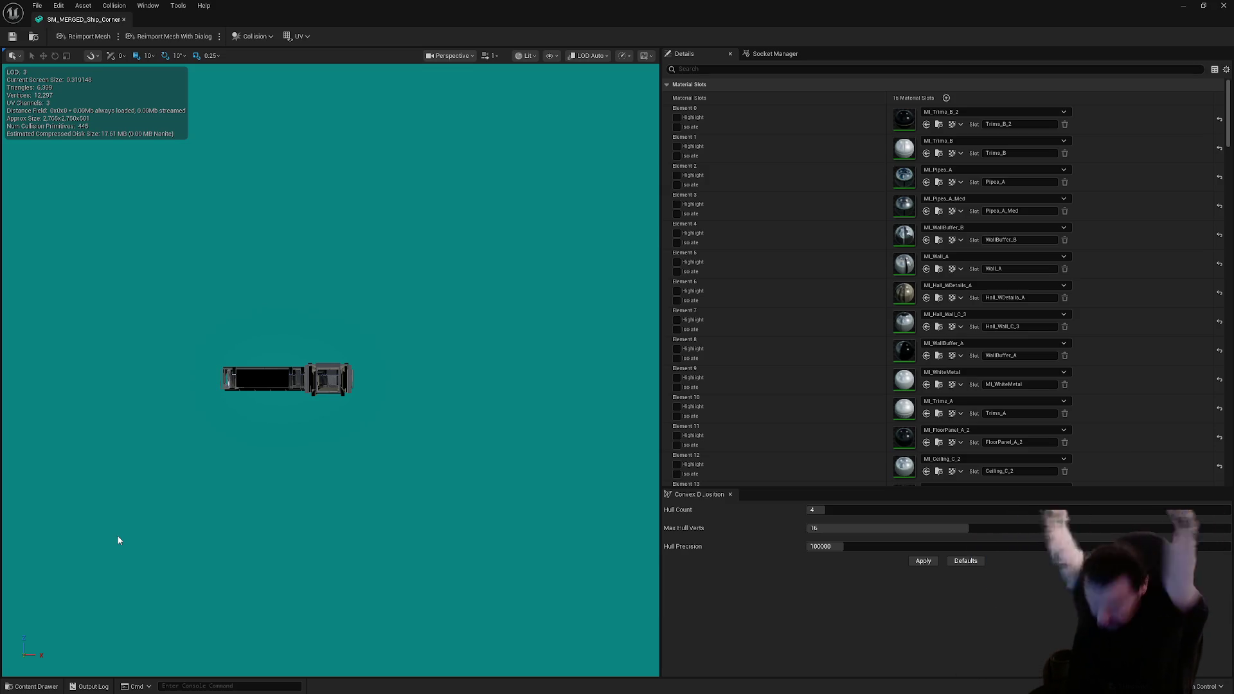
{"action": "left_click_drag", "start_coordinate": [230, 458], "coordinate": [248, 424]}
Step: Bring the camera closer, preview LOD 1 and edit its screen size
{"action": "scroll", "coordinate": [1070, 260], "scroll_direction": "down", "scroll_amount": 10}
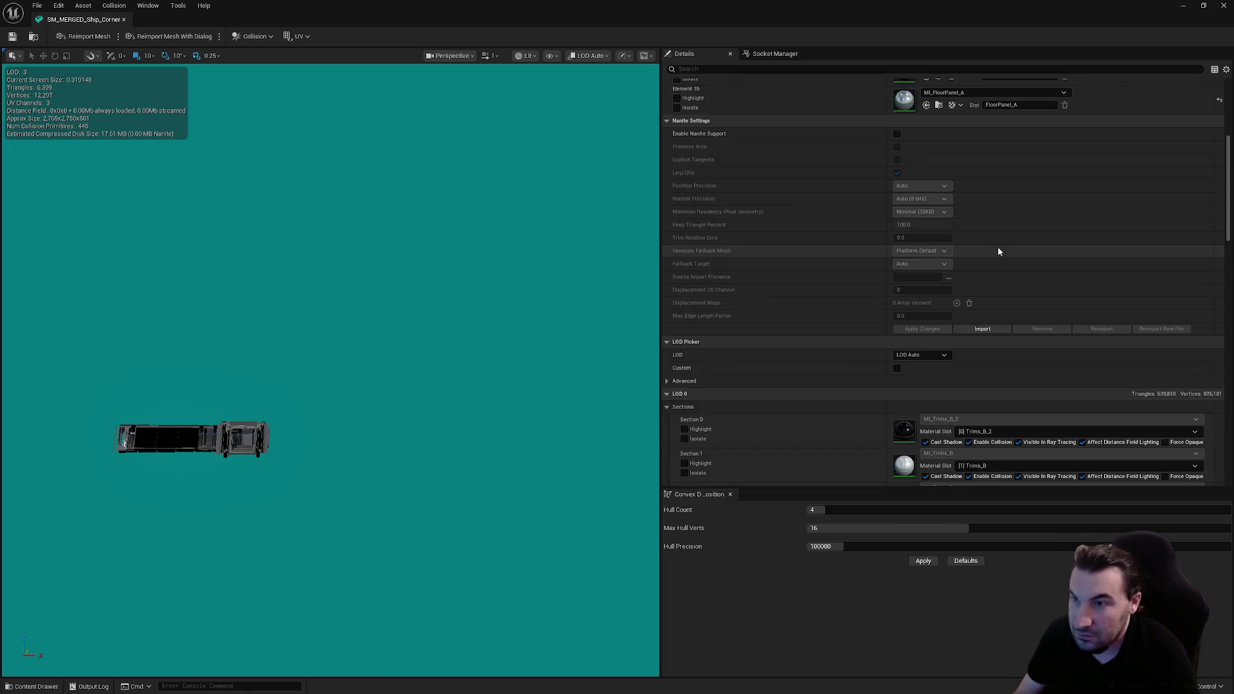
{"action": "scroll", "coordinate": [971, 259], "scroll_direction": "down", "scroll_amount": 10}
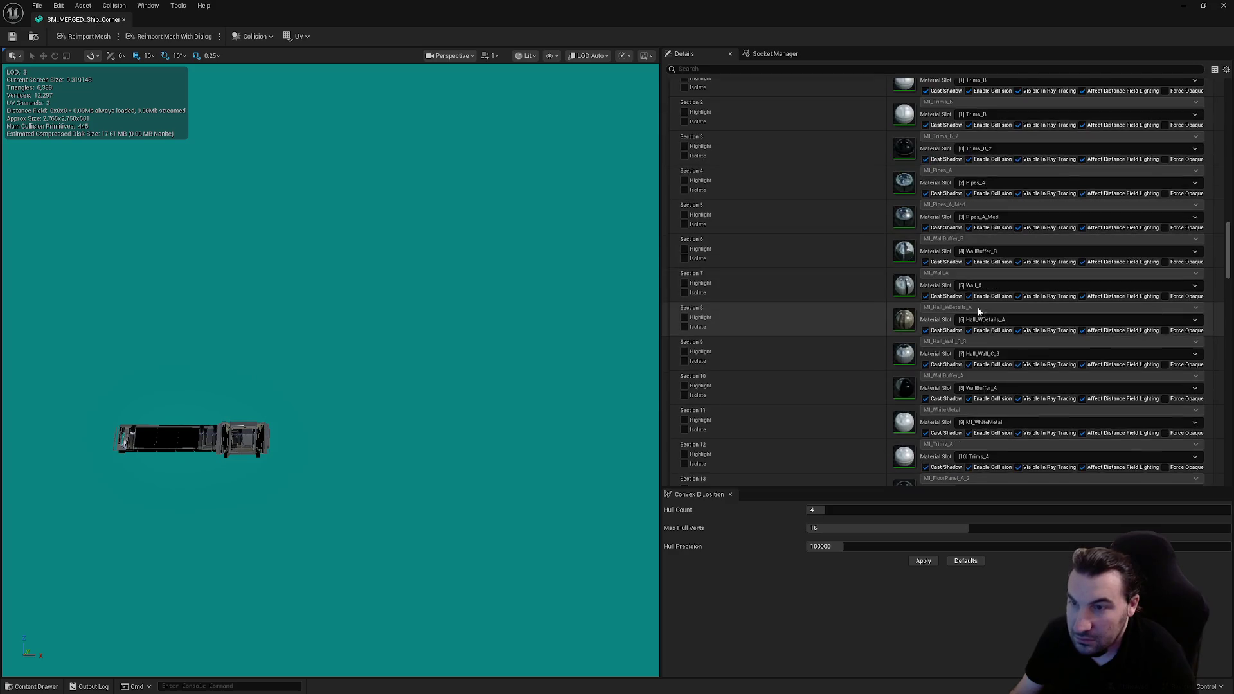
{"action": "left_click_drag", "start_coordinate": [257, 443], "coordinate": [248, 414]}
{"action": "scroll", "coordinate": [329, 366], "scroll_direction": "up", "scroll_amount": 5}
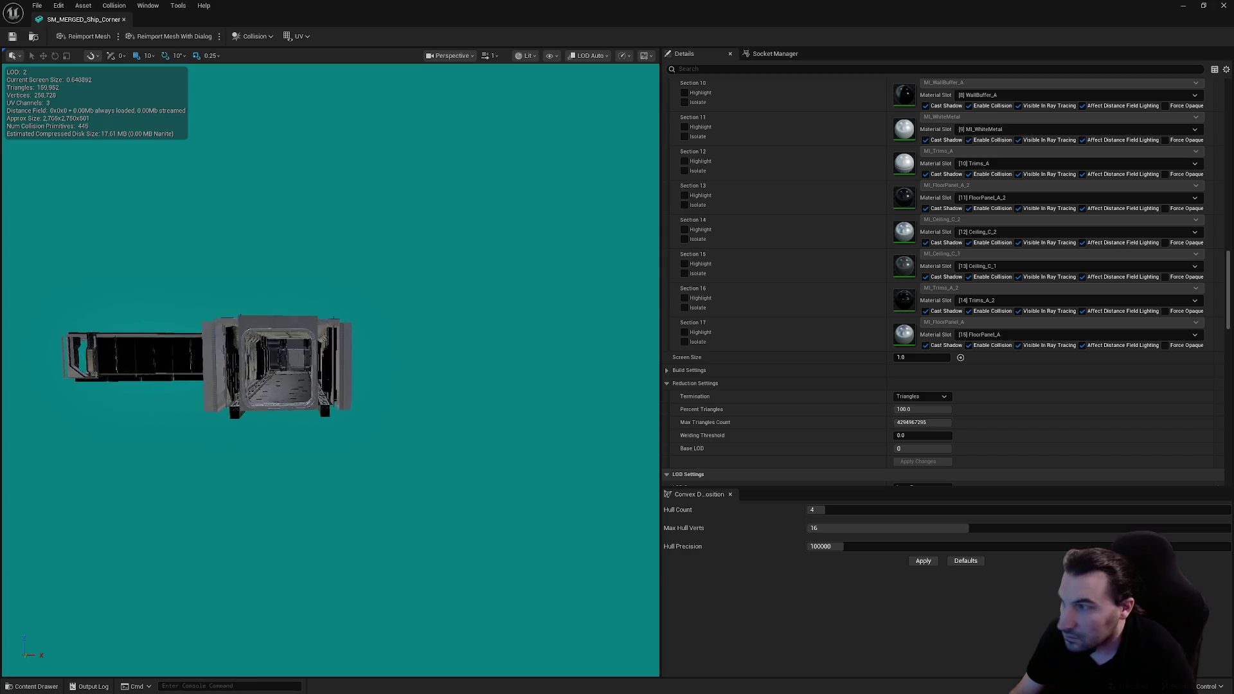
{"action": "scroll", "coordinate": [811, 245], "scroll_direction": "up", "scroll_amount": 5}
{"action": "scroll", "coordinate": [811, 248], "scroll_direction": "up", "scroll_amount": 6}
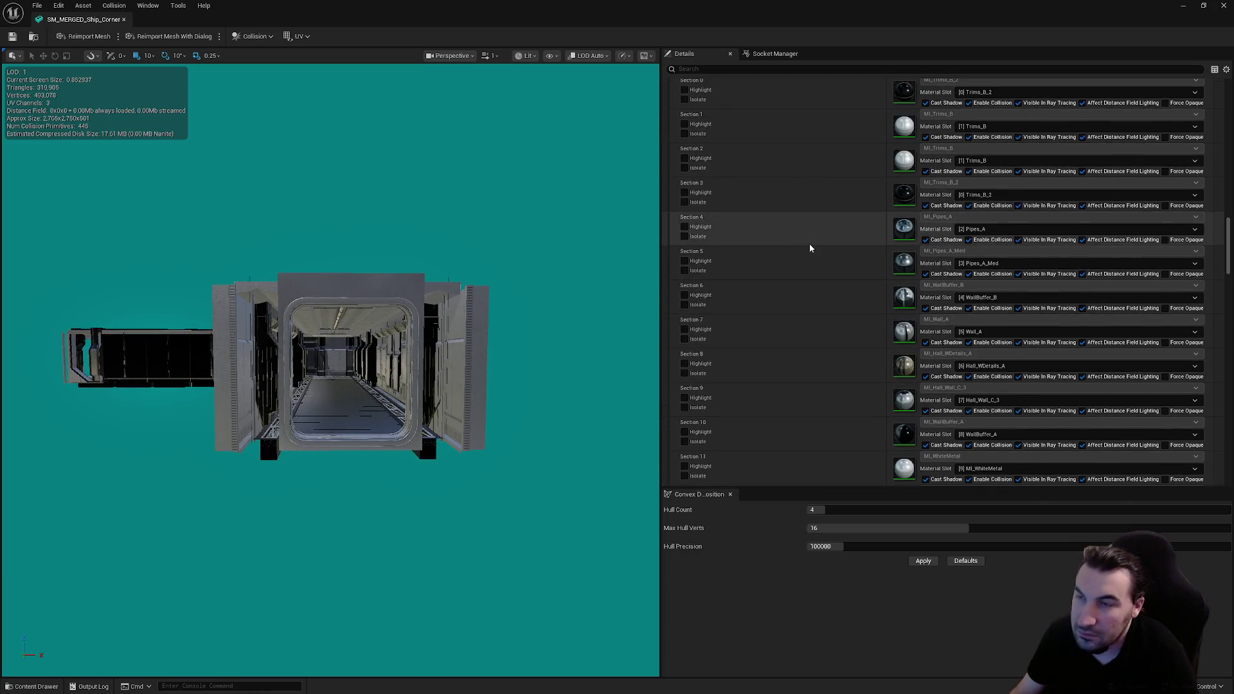
{"action": "left_click", "coordinate": [920, 277]}
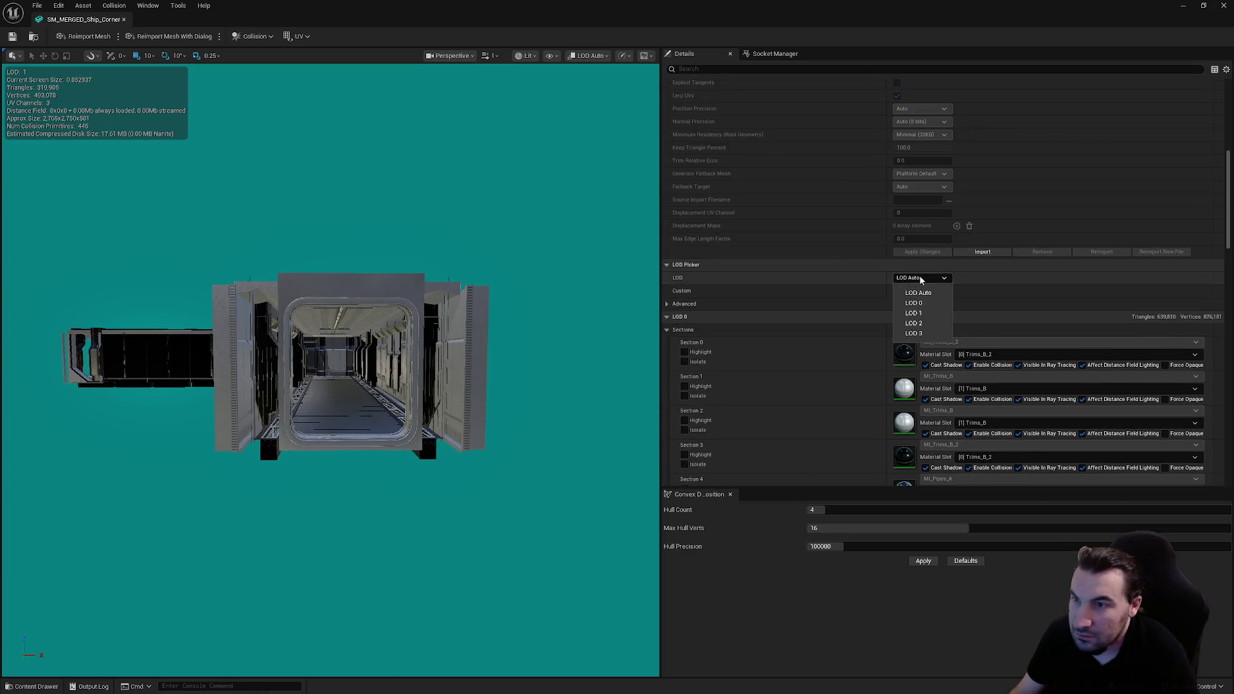
{"action": "left_click", "coordinate": [913, 313]}
{"action": "scroll", "coordinate": [329, 366], "scroll_direction": "up", "scroll_amount": 4}
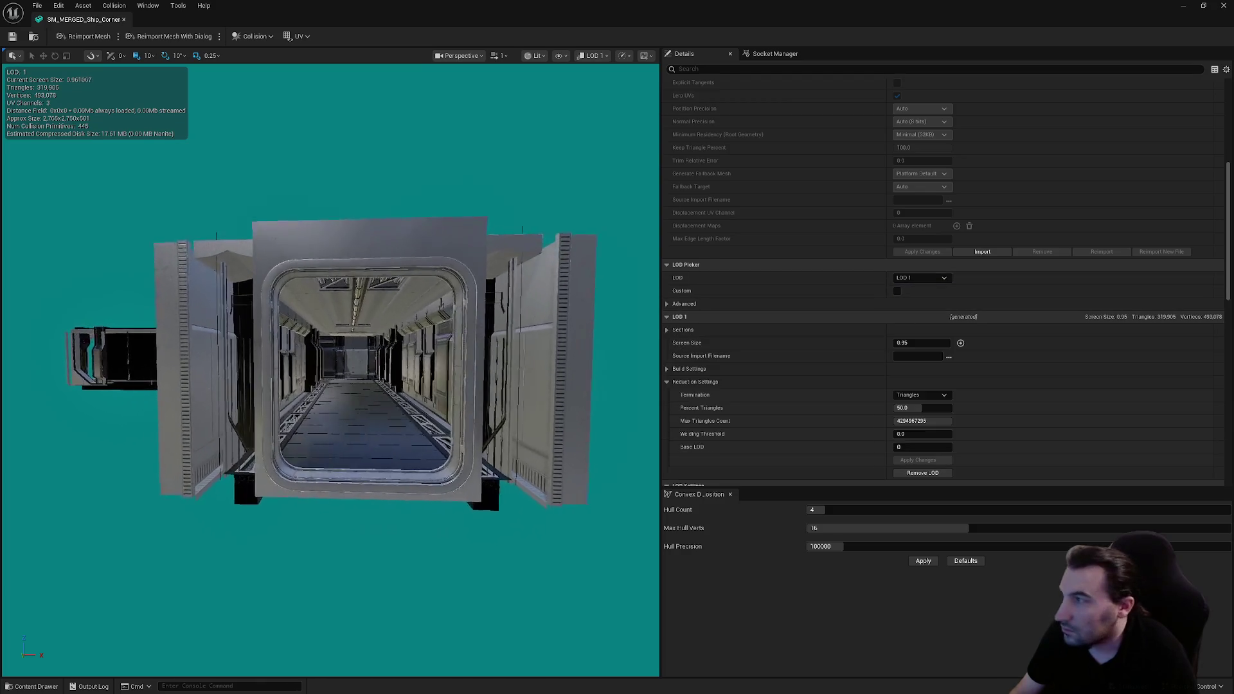
{"action": "scroll", "coordinate": [329, 366], "scroll_direction": "down", "scroll_amount": 6}
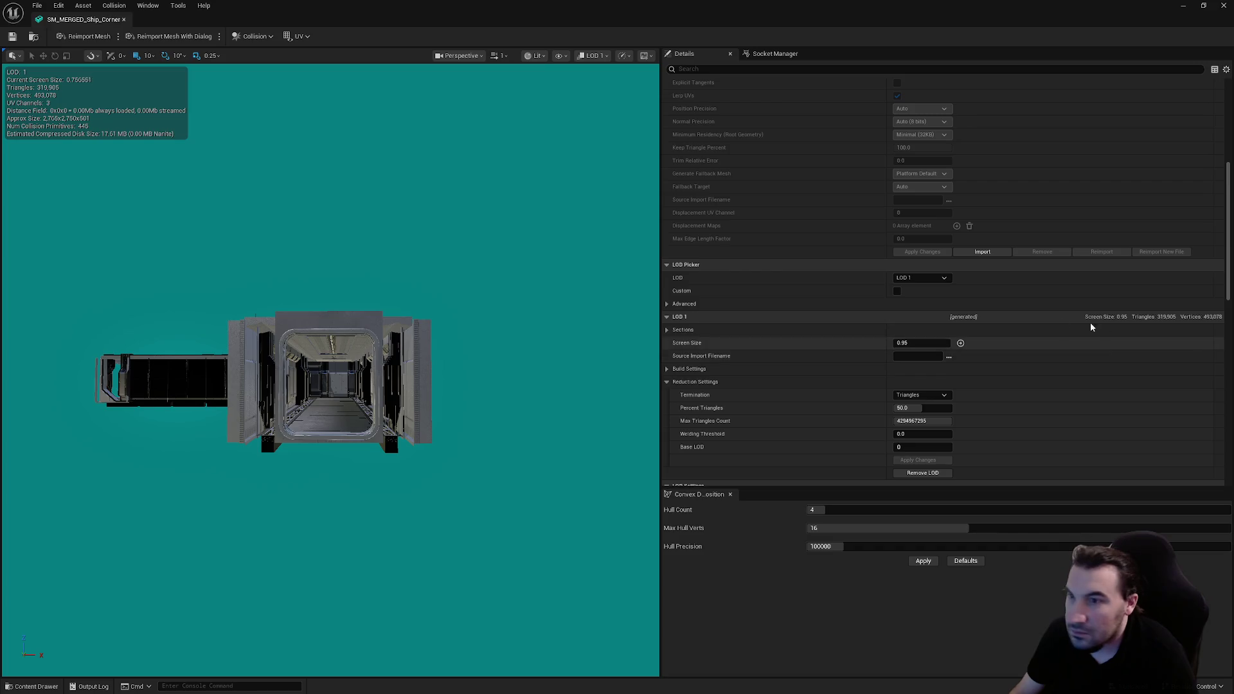
{"action": "left_click", "coordinate": [916, 342]}
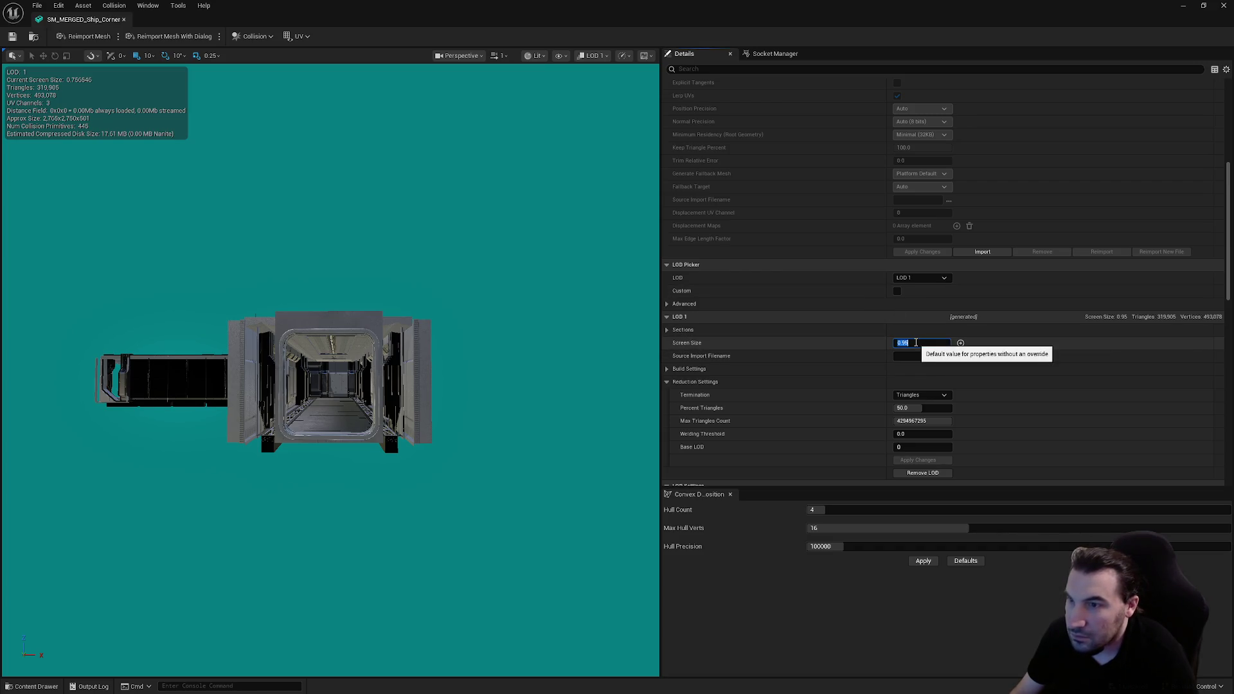
Step: Preview LOD 2 and edit its screen size
{"action": "left_click", "coordinate": [924, 278]}
{"action": "left_click", "coordinate": [913, 323]}
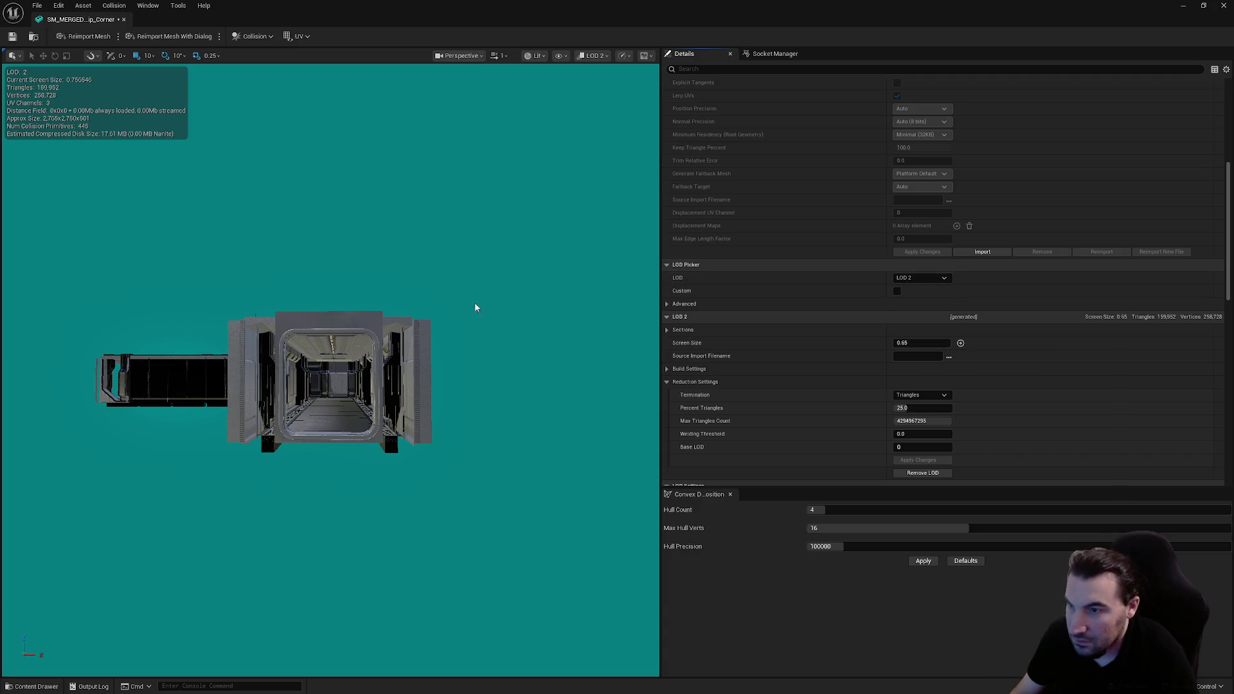
{"action": "scroll", "coordinate": [476, 306], "scroll_direction": "down", "scroll_amount": 2}
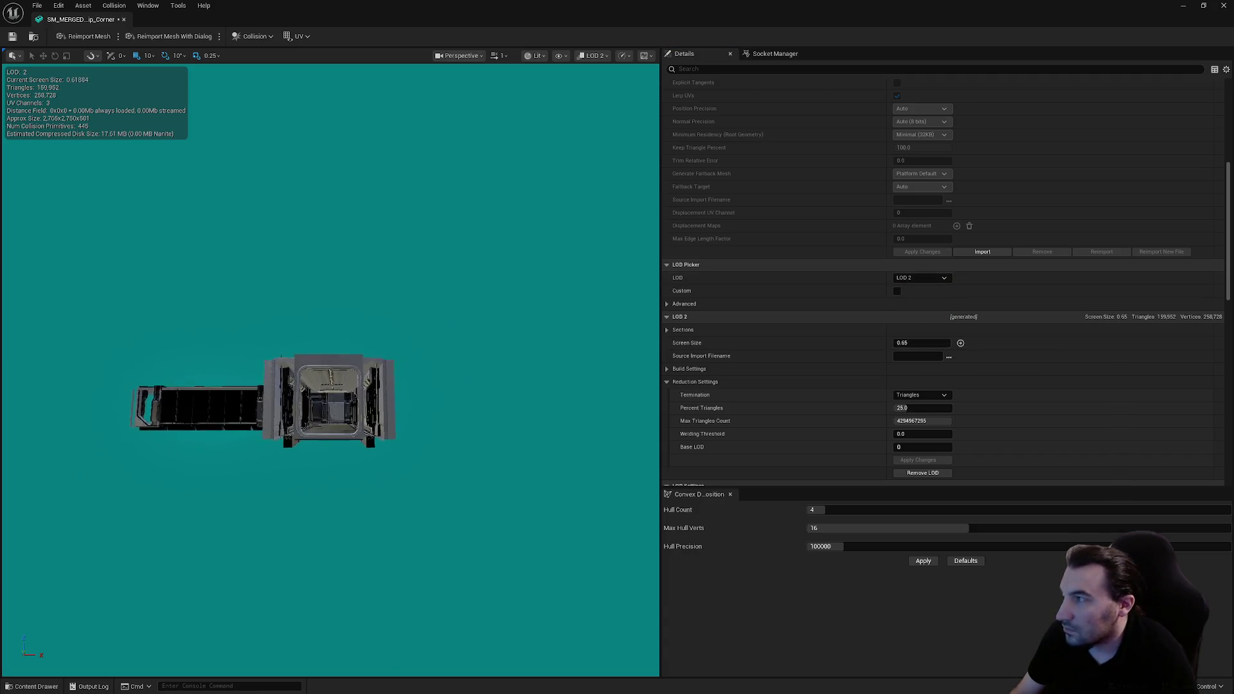
{"action": "scroll", "coordinate": [267, 391], "scroll_direction": "down", "scroll_amount": 3}
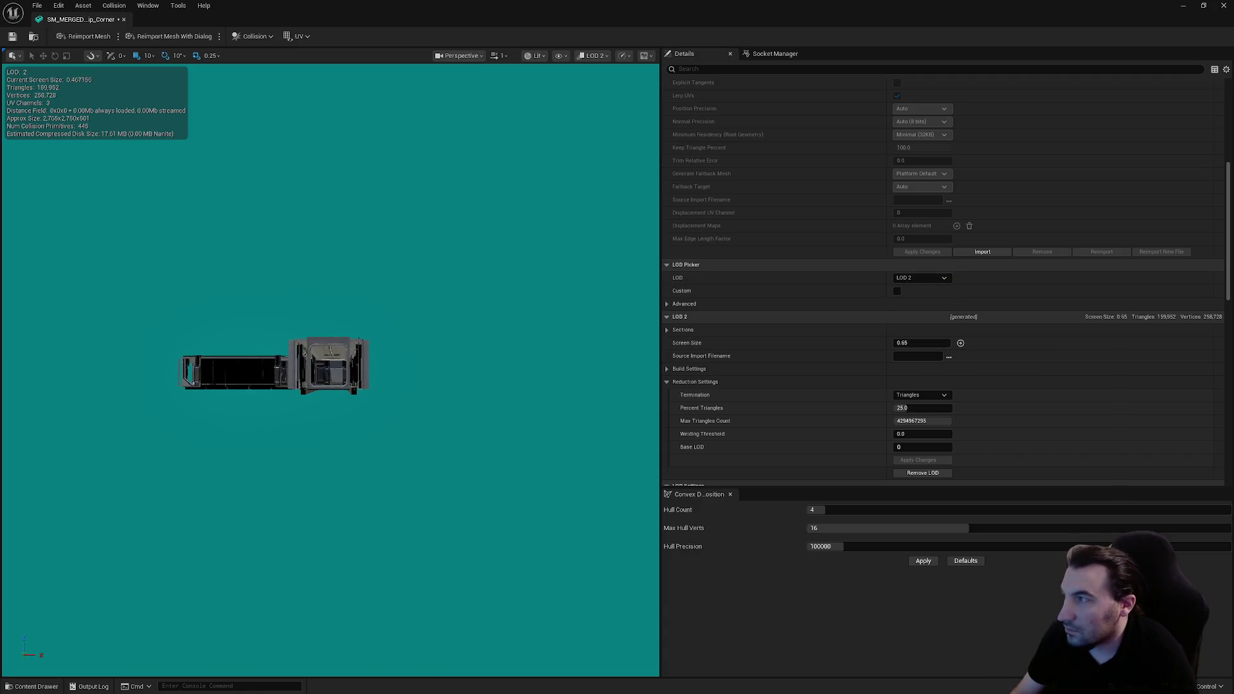
{"action": "left_click", "coordinate": [896, 343]}
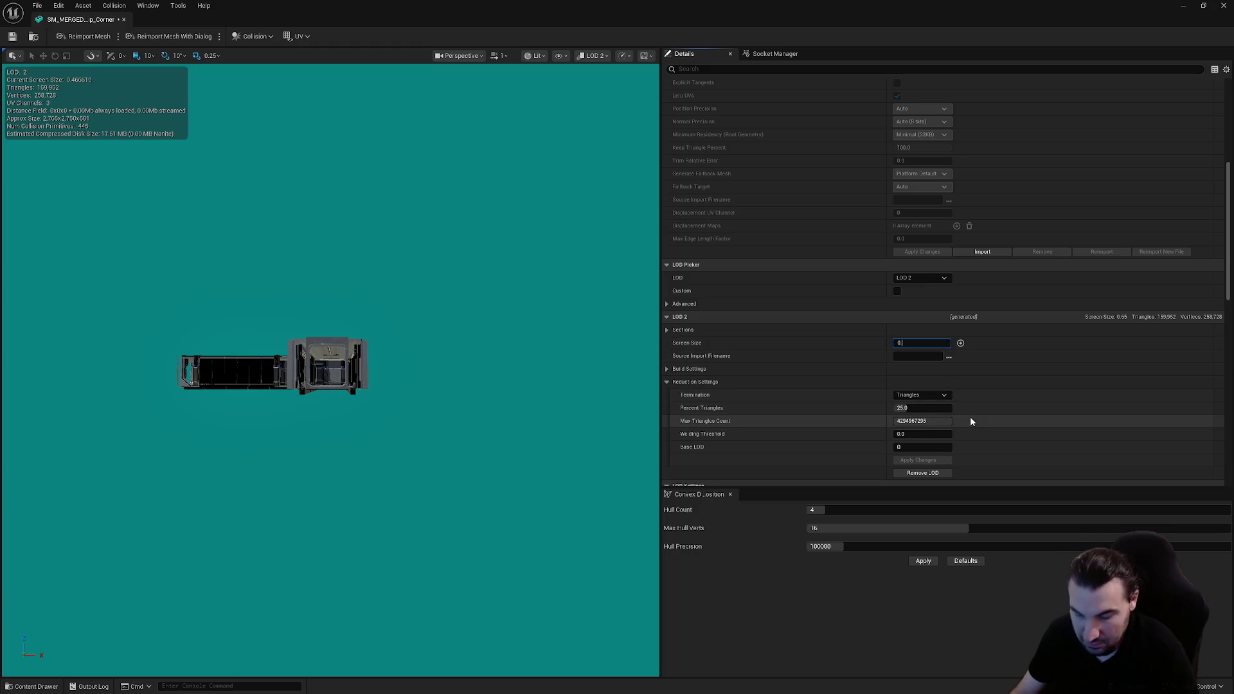
{"action": "type", "text": ".4"}
Step: Preview LOD 3, set its screen size to 0.25, and save the mesh
{"action": "left_click", "coordinate": [921, 277]}
{"action": "left_click", "coordinate": [913, 336]}
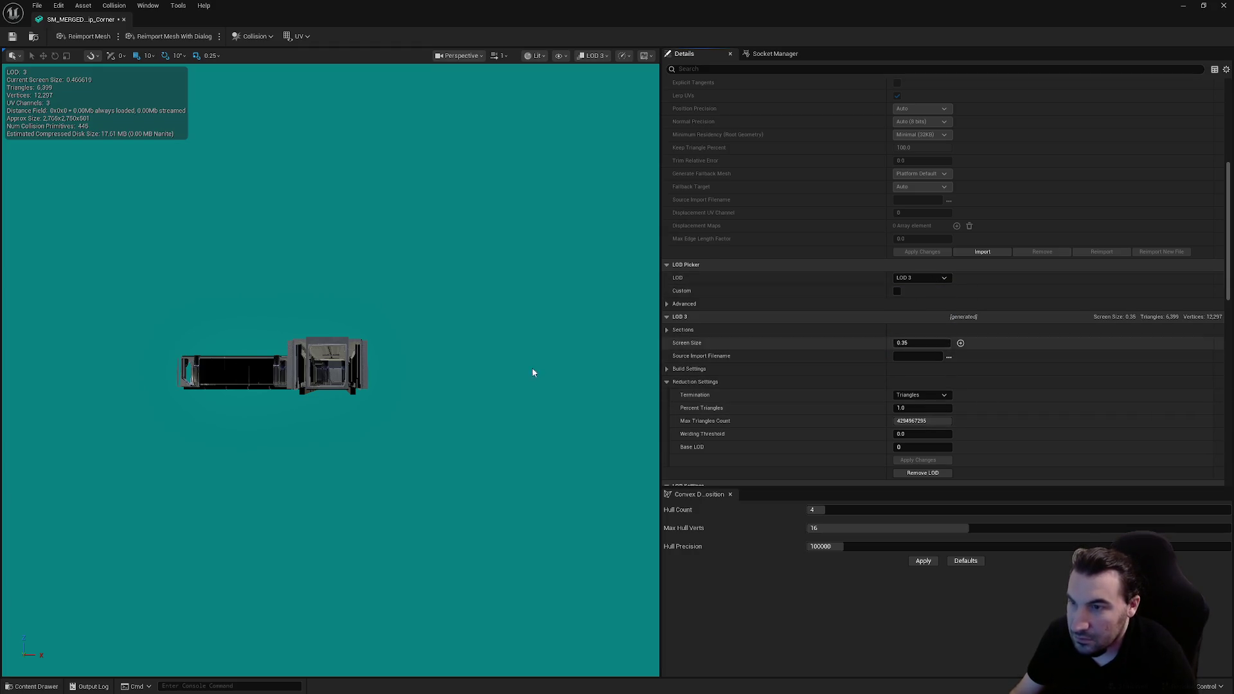
{"action": "scroll", "coordinate": [270, 366], "scroll_direction": "down", "scroll_amount": 4}
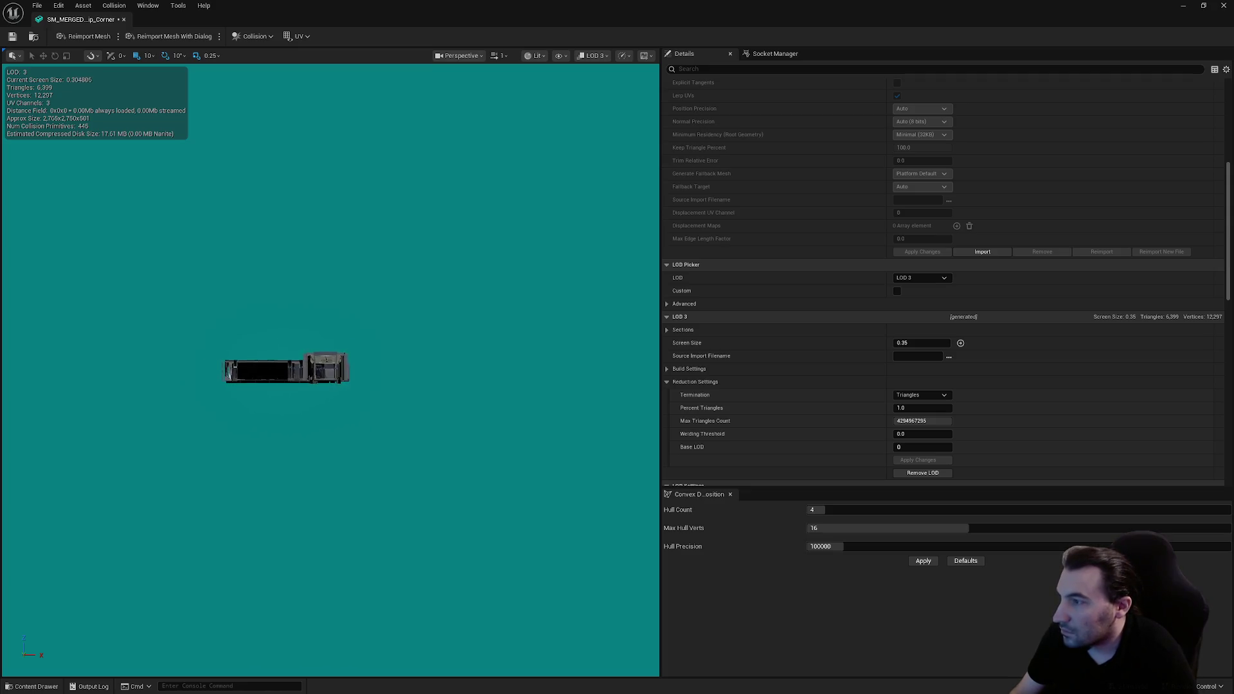
{"action": "left_click", "coordinate": [939, 343]}
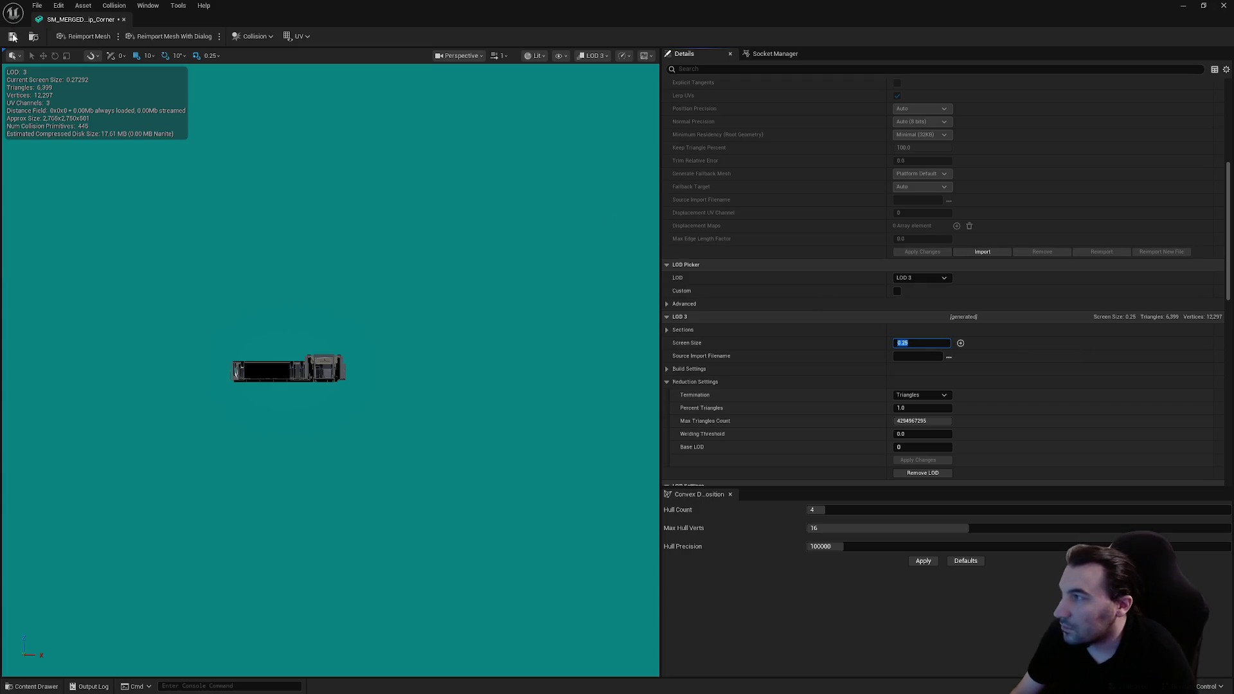
{"action": "left_click", "coordinate": [13, 37]}
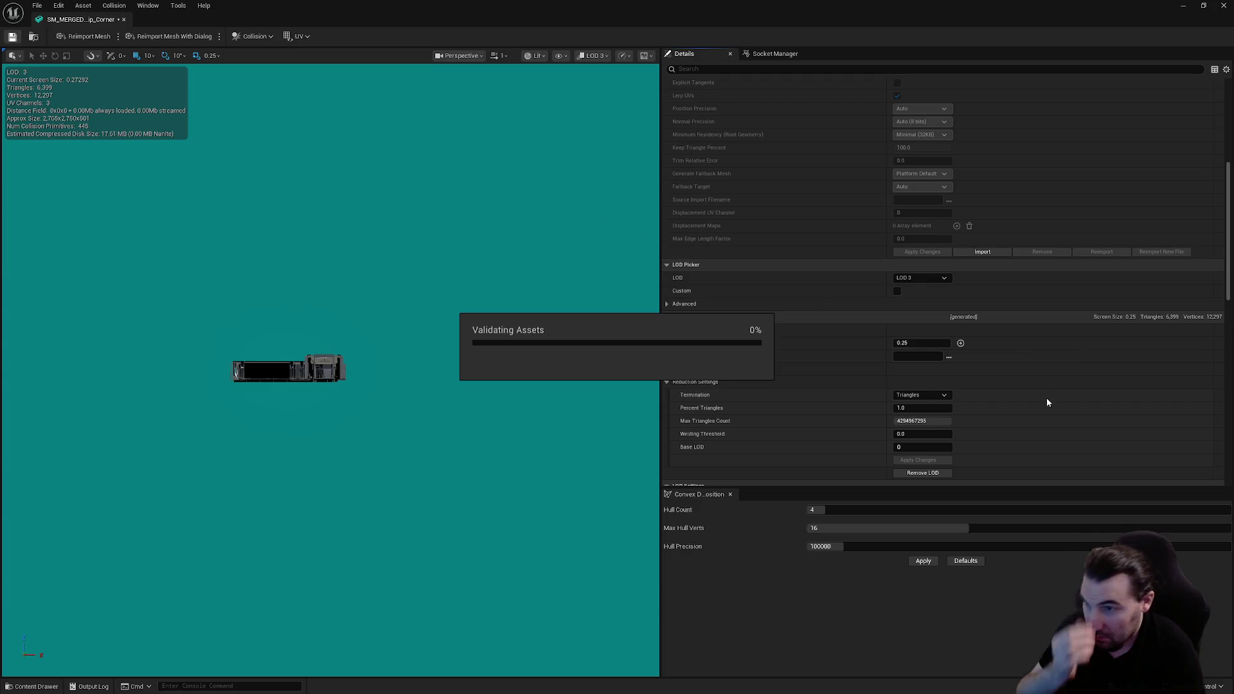
Step: Scroll down to LOD Settings and show the list of LOD levels
{"action": "scroll", "coordinate": [1048, 403], "scroll_direction": "down", "scroll_amount": 5}
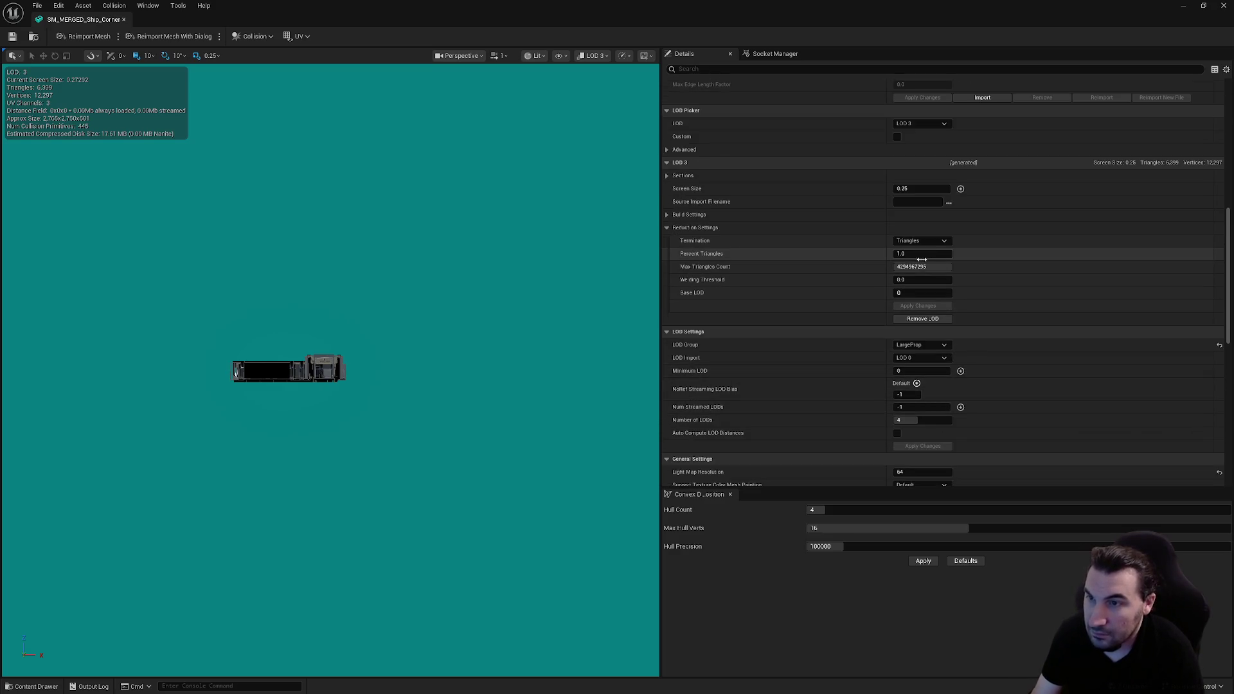
{"action": "scroll", "coordinate": [1045, 349], "scroll_direction": "down", "scroll_amount": 1}
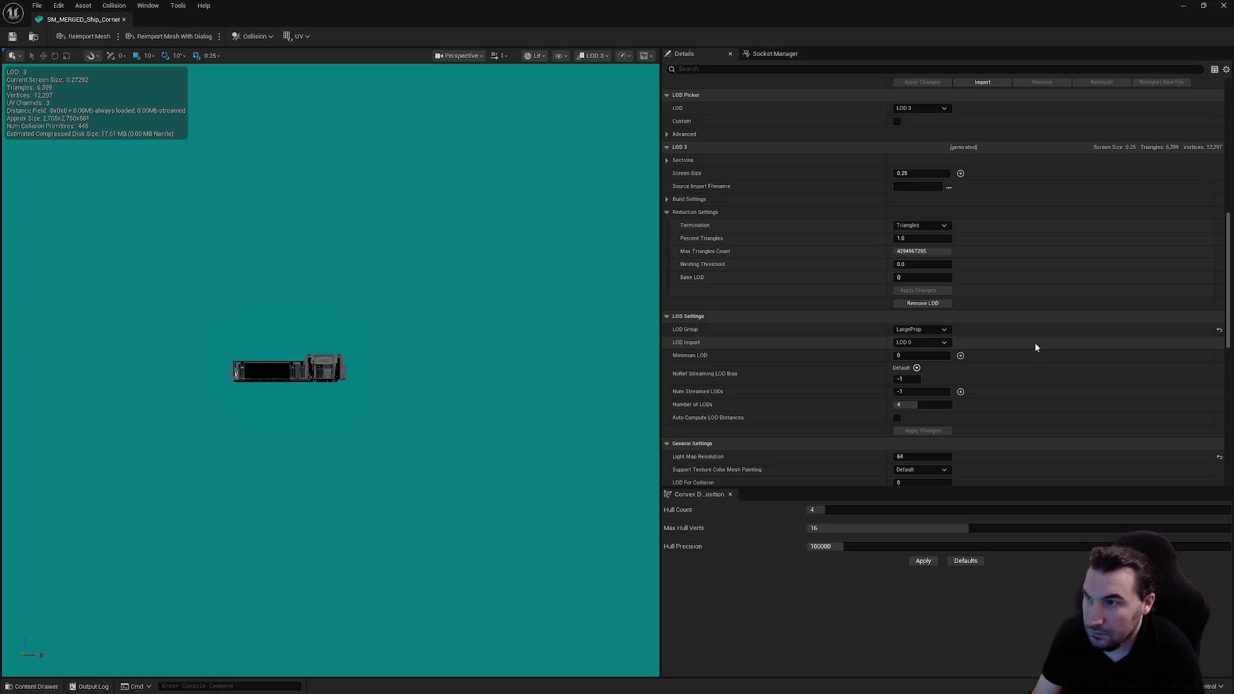
{"action": "left_click", "coordinate": [932, 111]}
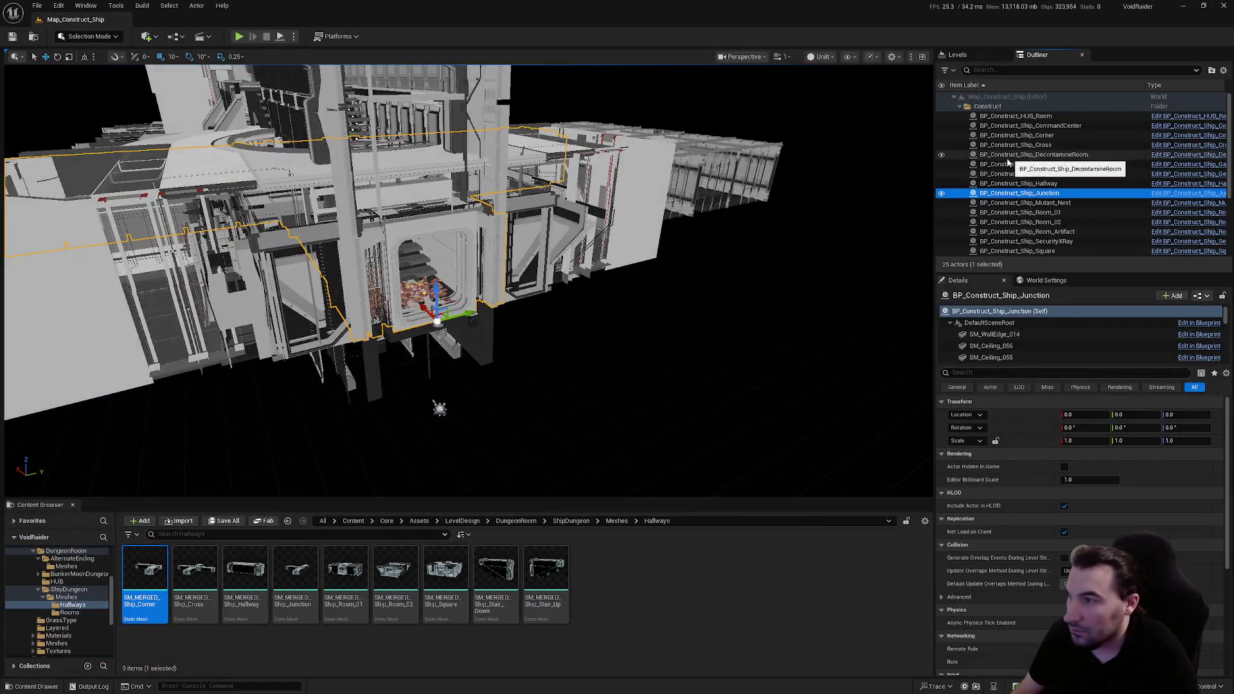
Step: Select BP_Construct_Ship_Corner in the Outliner and open Tools > Merge Actors
{"action": "left_click", "coordinate": [1045, 135]}
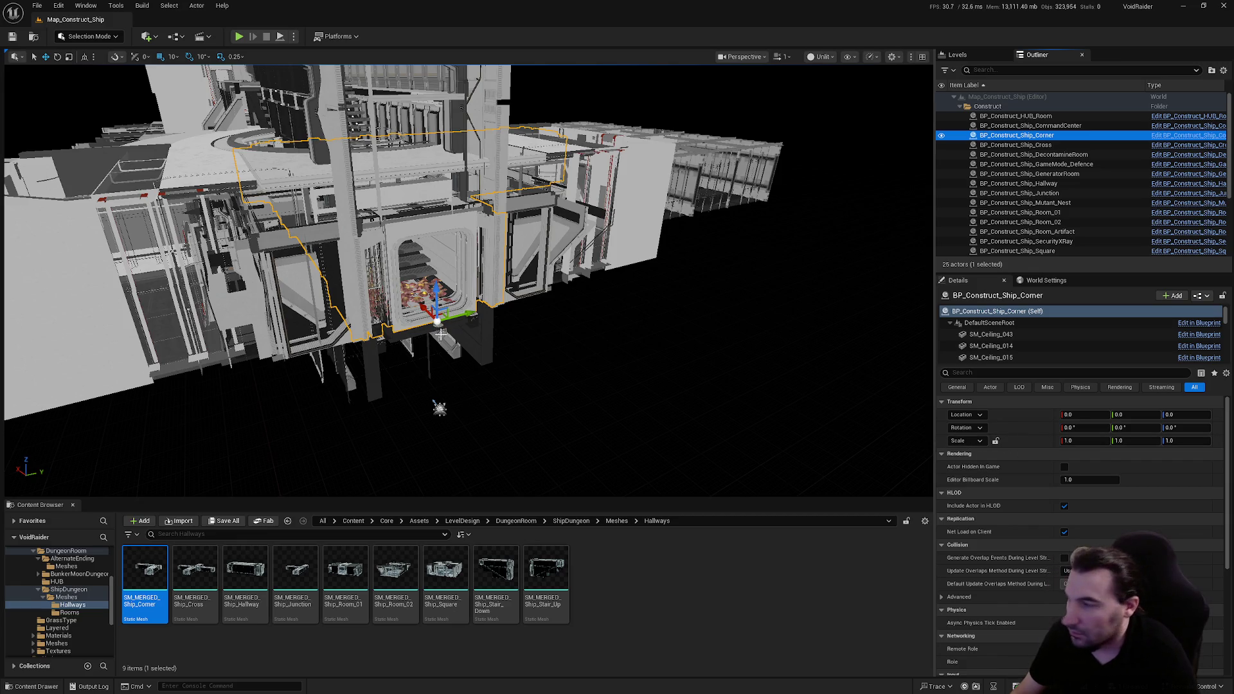
{"action": "left_click", "coordinate": [115, 6]}
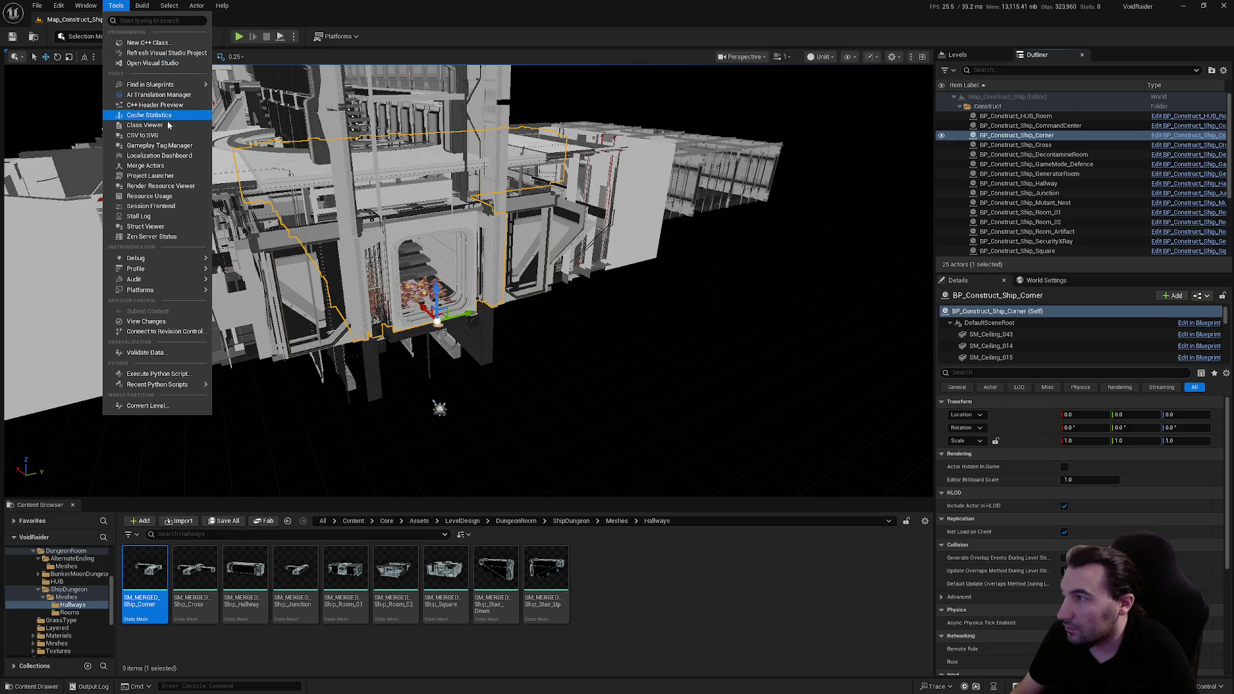
{"action": "left_click", "coordinate": [145, 165]}
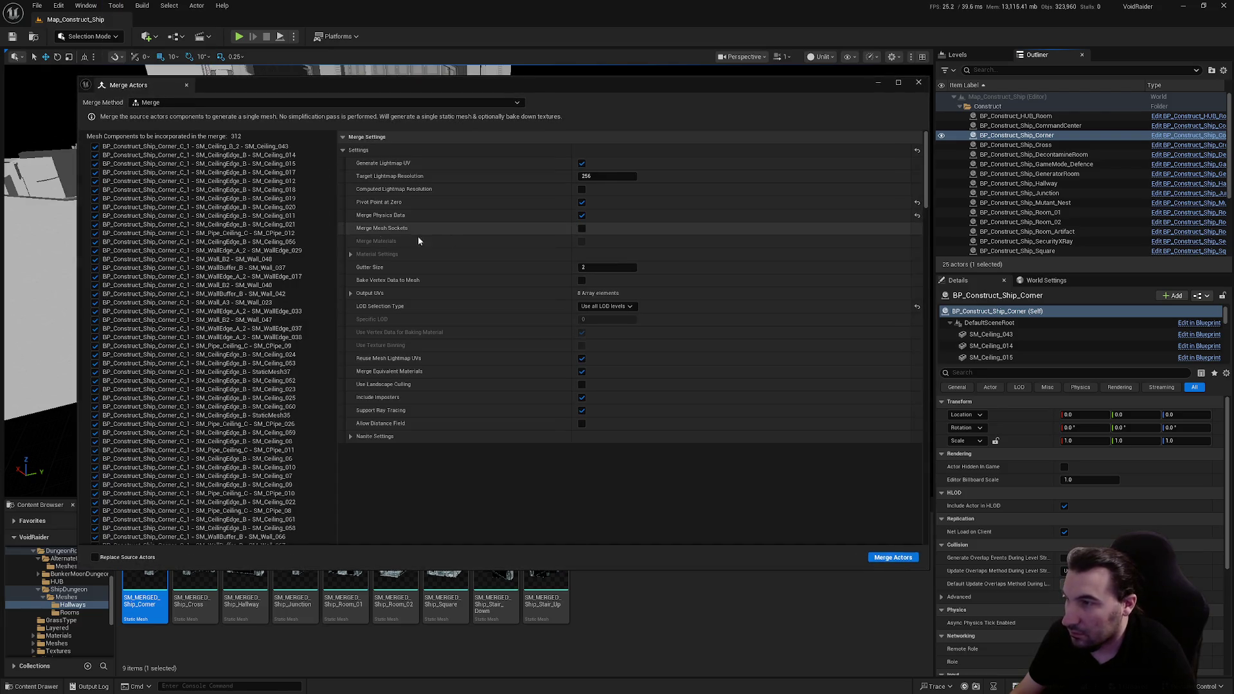
Step: Start the merge and browse to Core/Assets/LevelDesign/DungeonRoom/ShipDungeon/Meshes/Hallways
{"action": "left_click", "coordinate": [901, 558]}
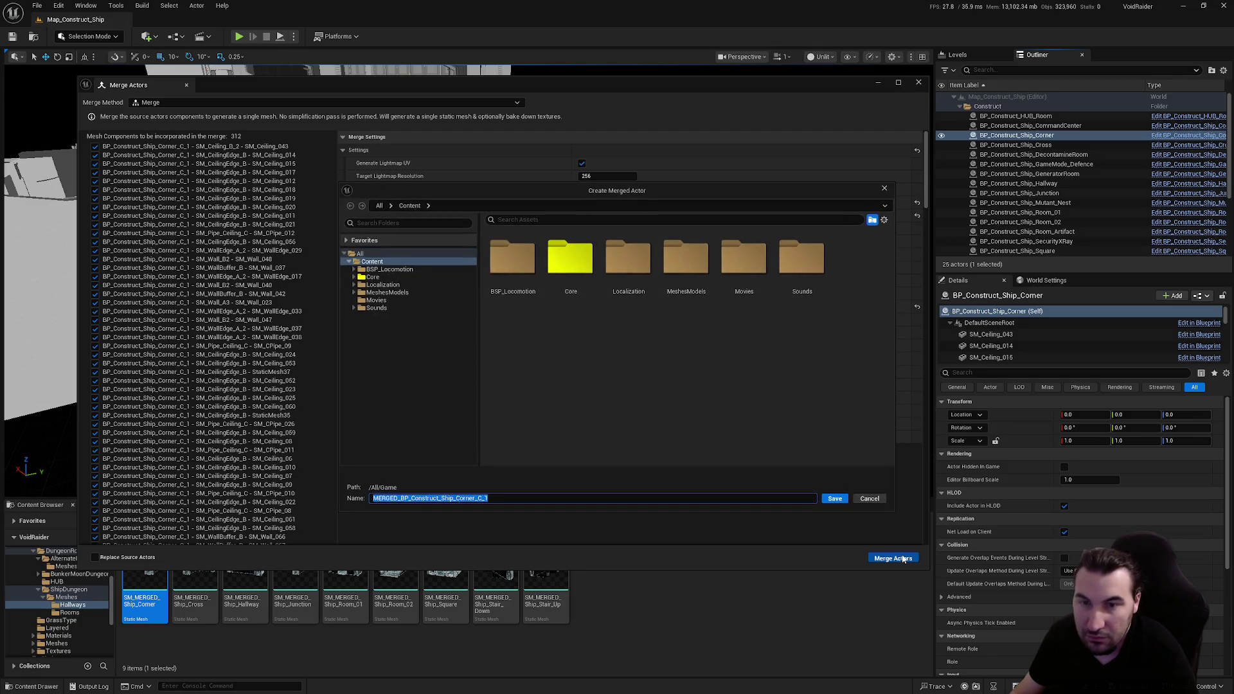
{"action": "double_click", "coordinate": [570, 259]}
{"action": "double_click", "coordinate": [511, 273]}
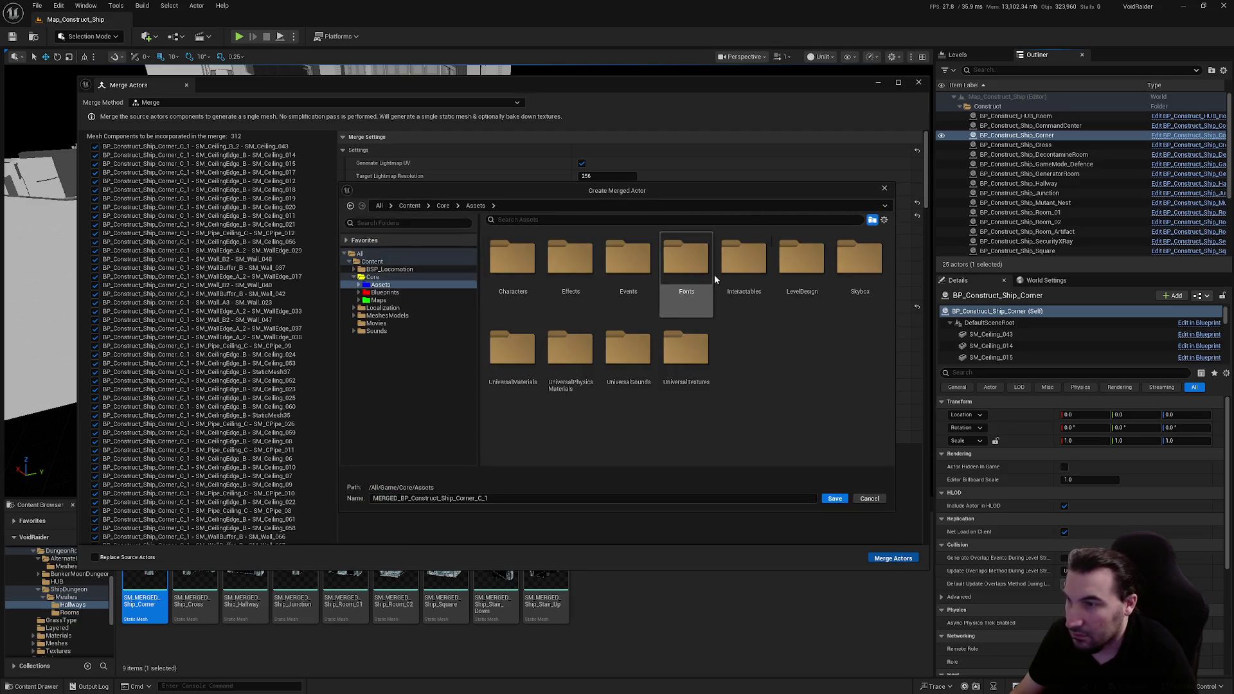
{"action": "double_click", "coordinate": [790, 268]}
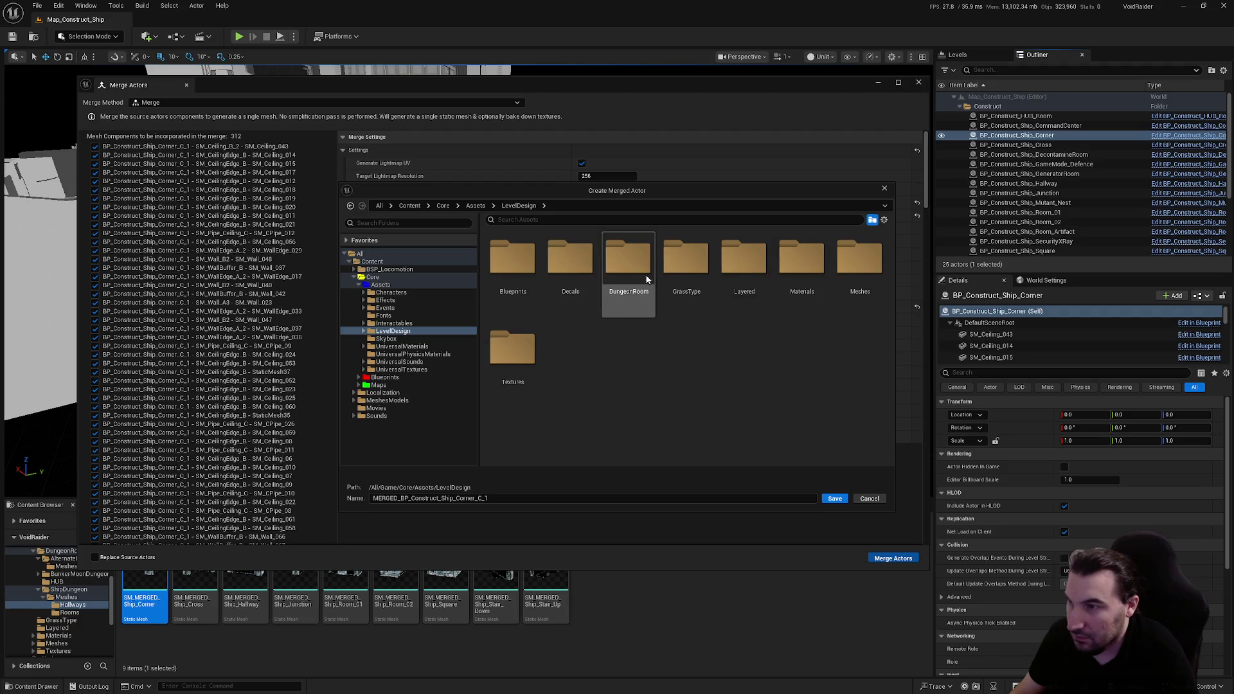
{"action": "double_click", "coordinate": [620, 281]}
{"action": "double_click", "coordinate": [682, 284]}
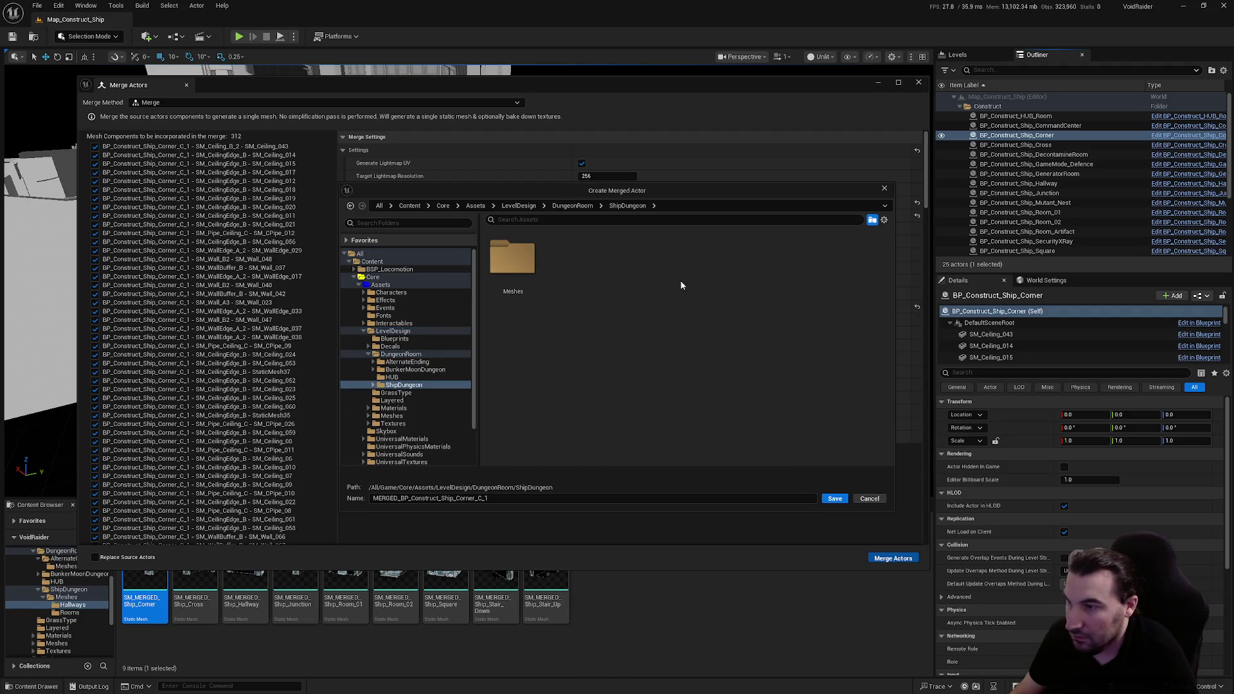
{"action": "double_click", "coordinate": [514, 273]}
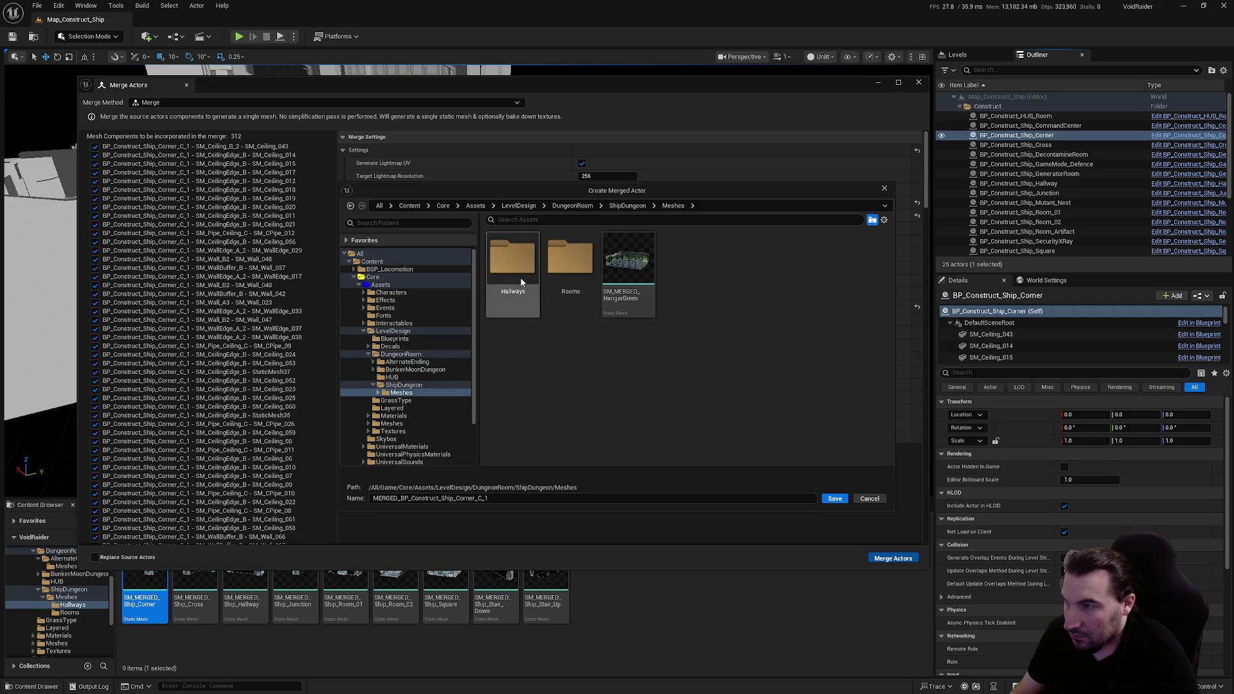
{"action": "double_click", "coordinate": [519, 276]}
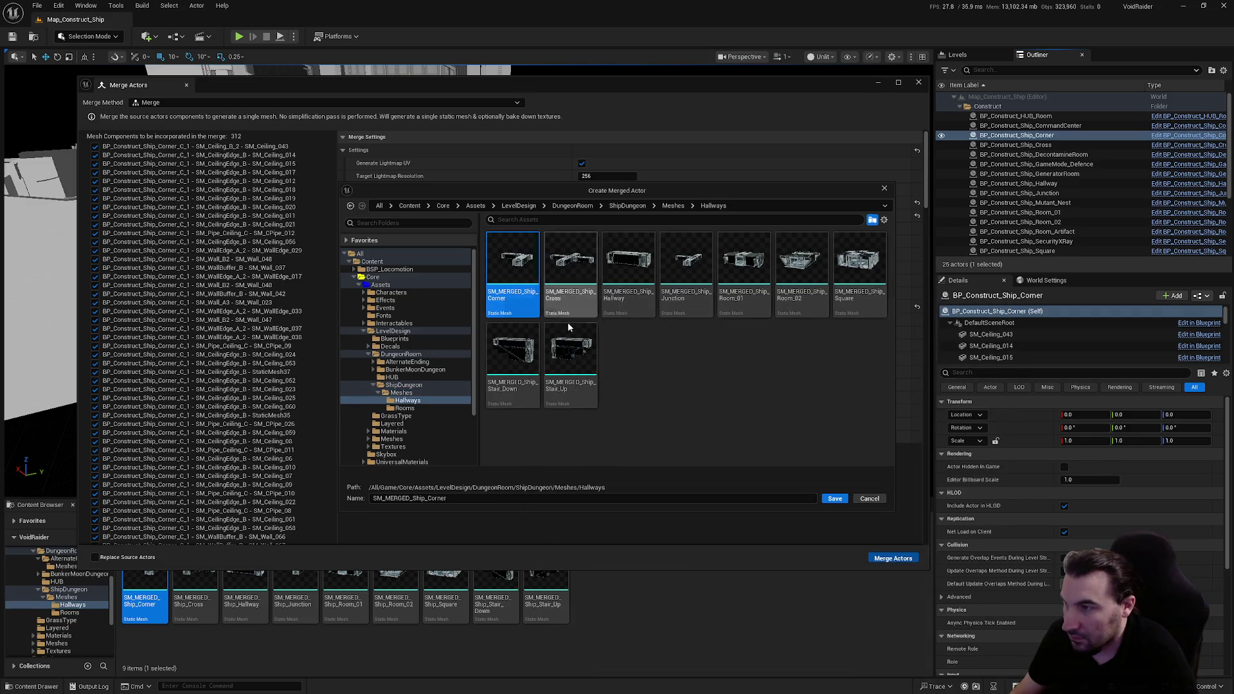
Step: Name the mesh SM_MERGED_Ship_Corner, save it to run the merge, then close Merge Actors
{"action": "key", "text": "Delete"}
{"action": "left_click", "coordinate": [749, 416]}
{"action": "left_click", "coordinate": [833, 498]}
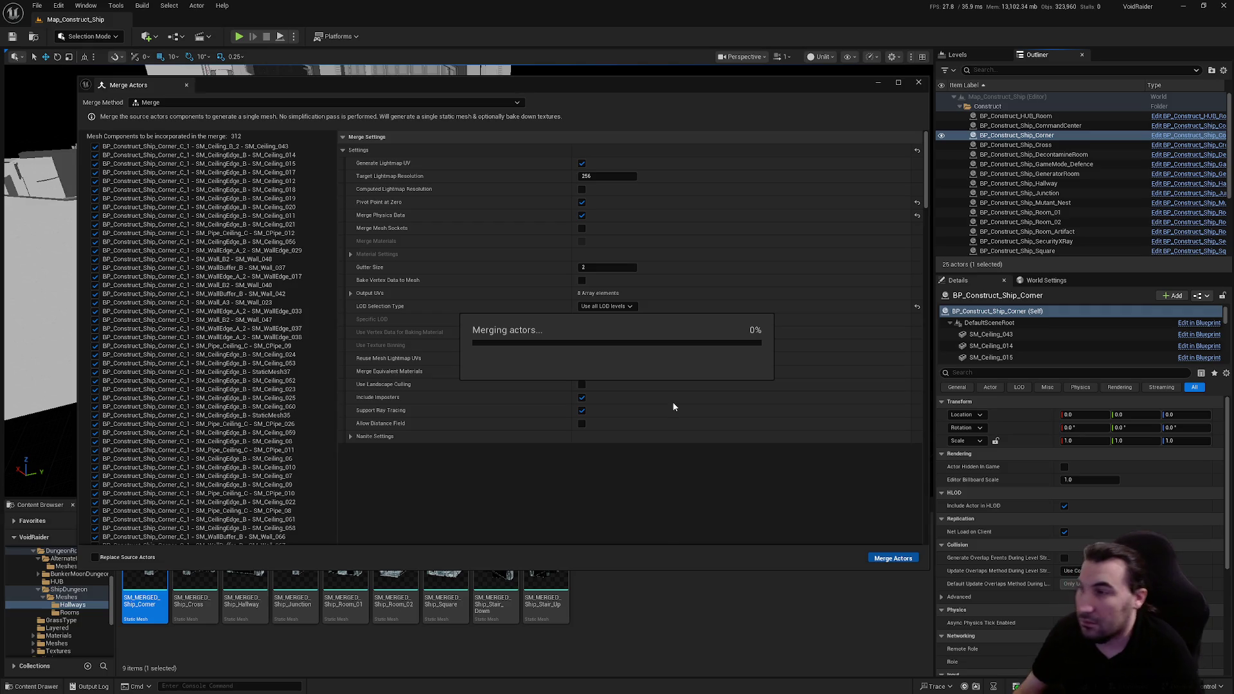
{"action": "key", "text": "super"}
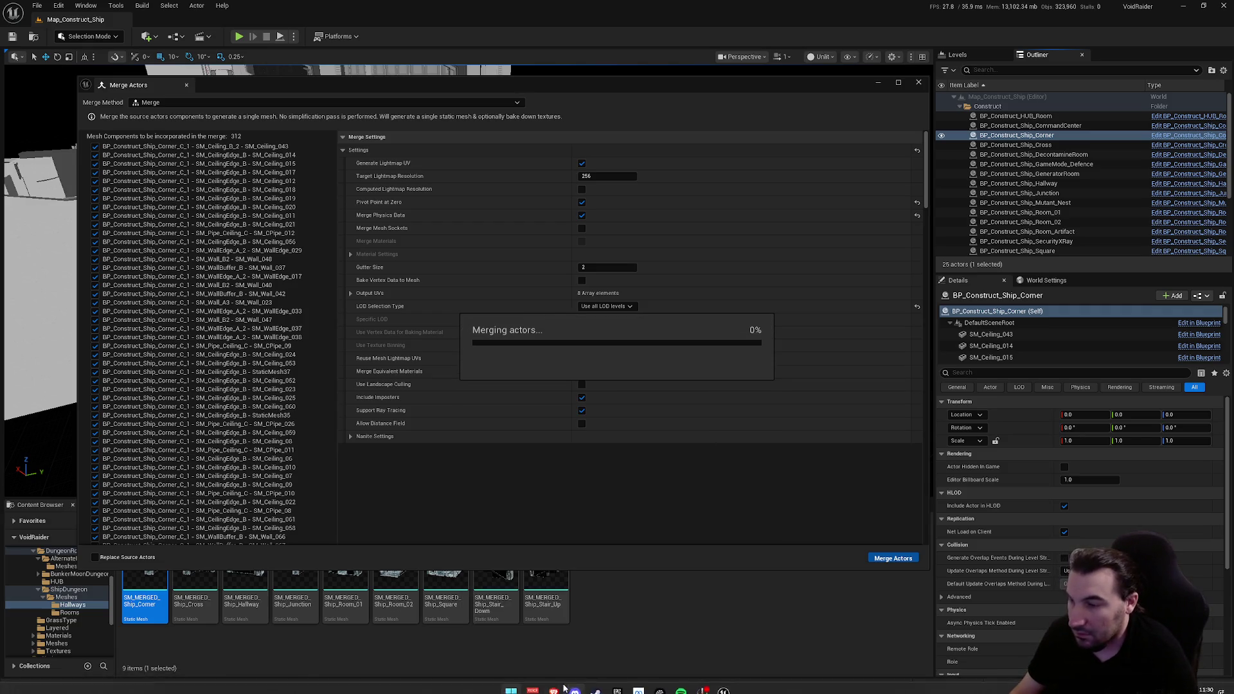
{"action": "key", "text": "super"}
{"action": "key", "text": "super"}
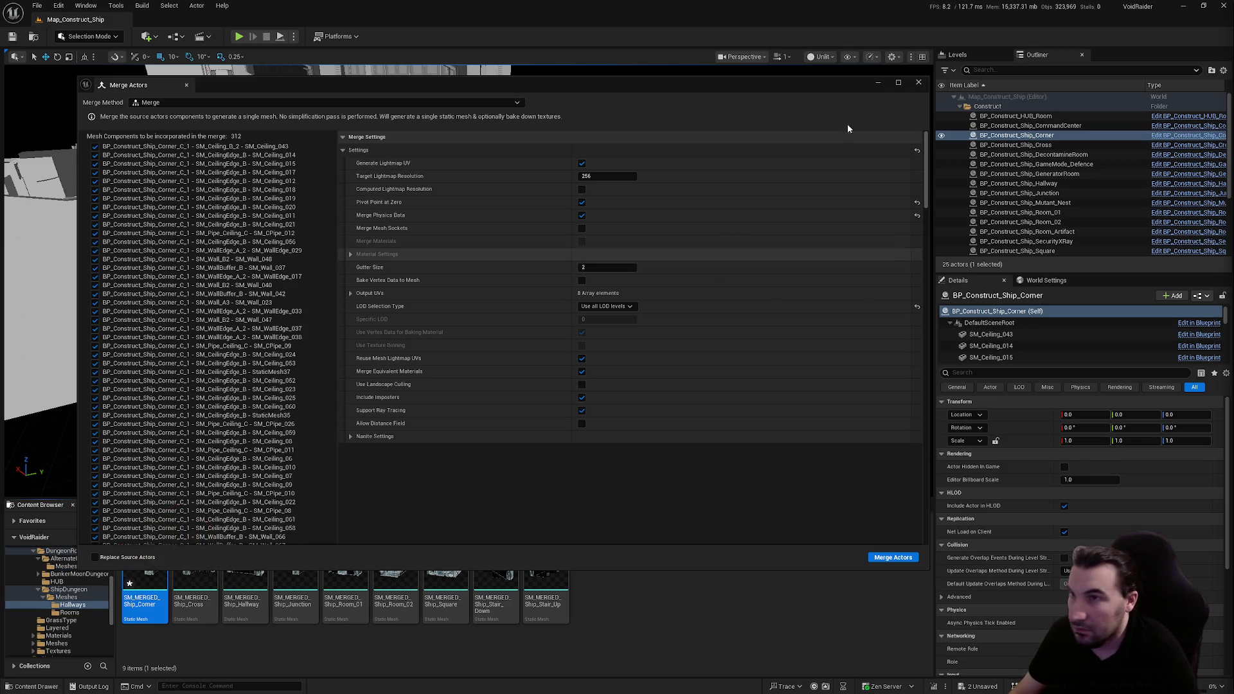
{"action": "left_click", "coordinate": [918, 82]}
Step: Save the three modified assets and open SM_MERGED_Ship_Corner in the mesh editor
{"action": "key", "text": "ctrl+shift+s"}
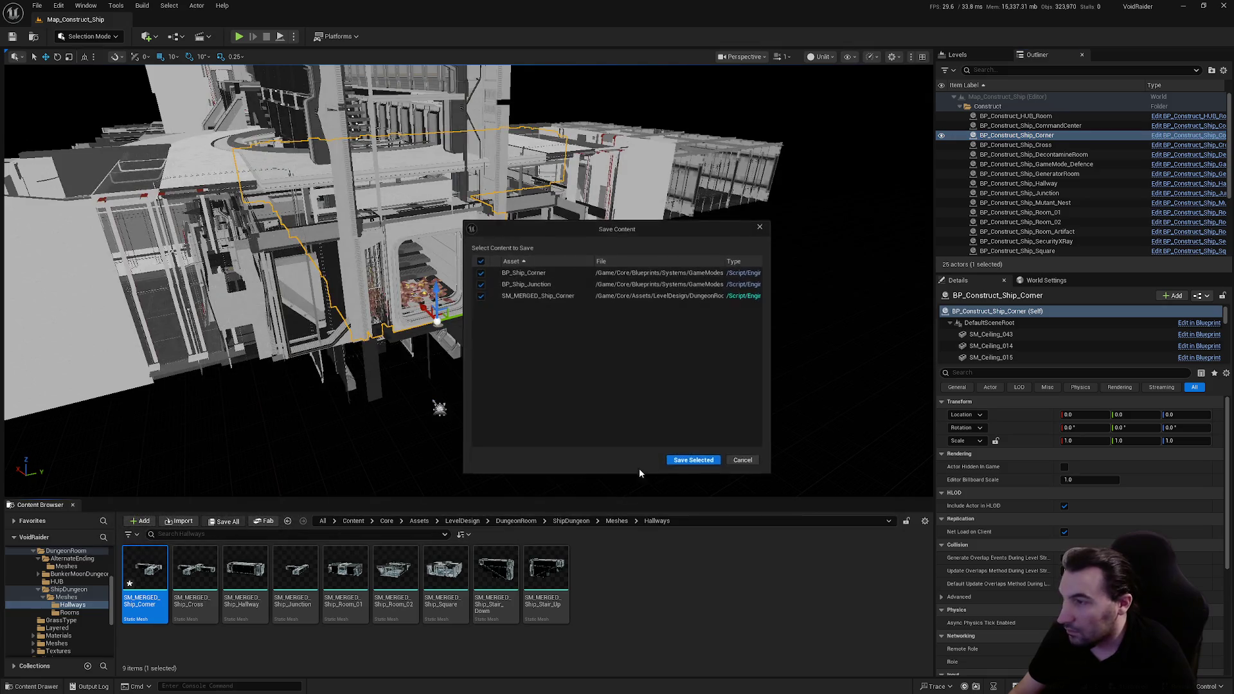
{"action": "left_click", "coordinate": [690, 460]}
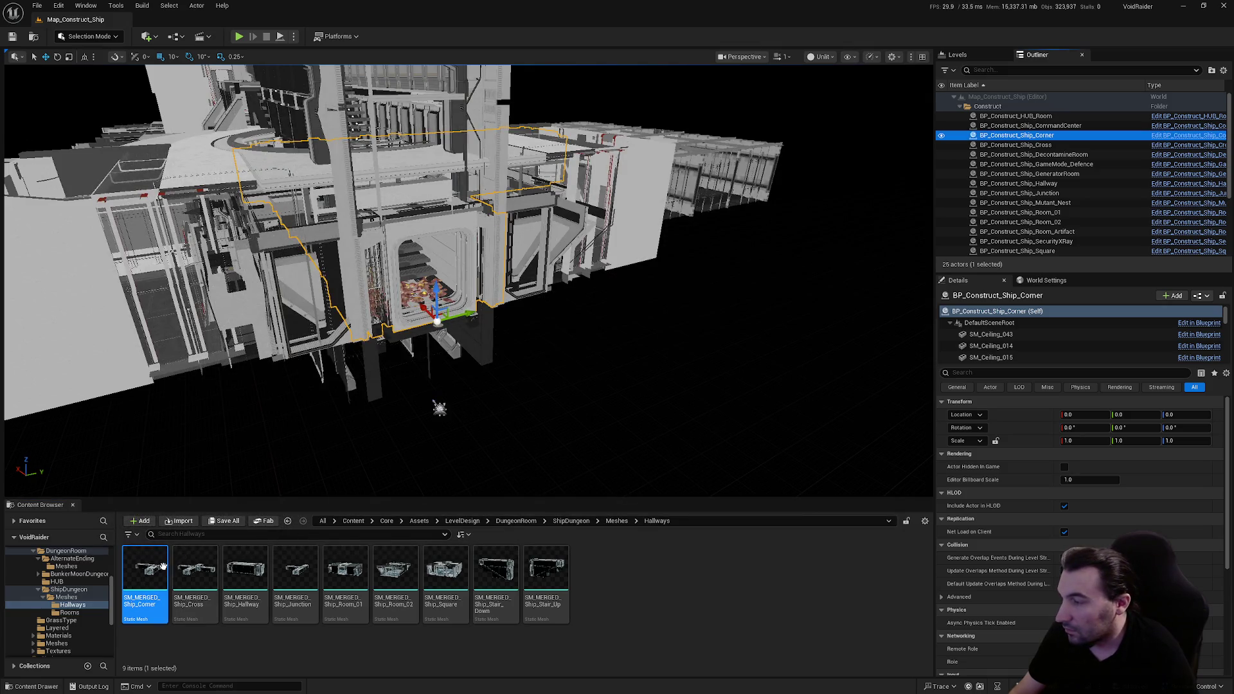
{"action": "double_click", "coordinate": [163, 565]}
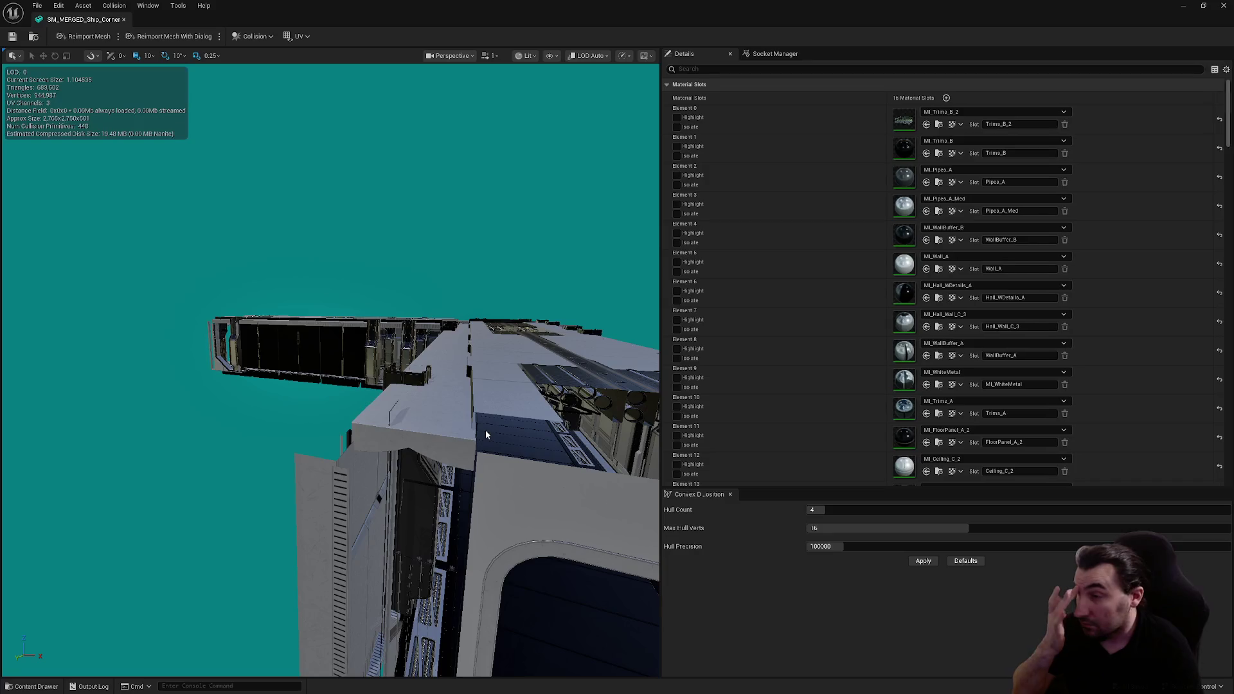
Step: Enable collision on mesh sections 2, 3 and 4
{"action": "scroll", "coordinate": [1028, 270], "scroll_direction": "down", "scroll_amount": 10}
{"action": "scroll", "coordinate": [1022, 294], "scroll_direction": "down", "scroll_amount": 5}
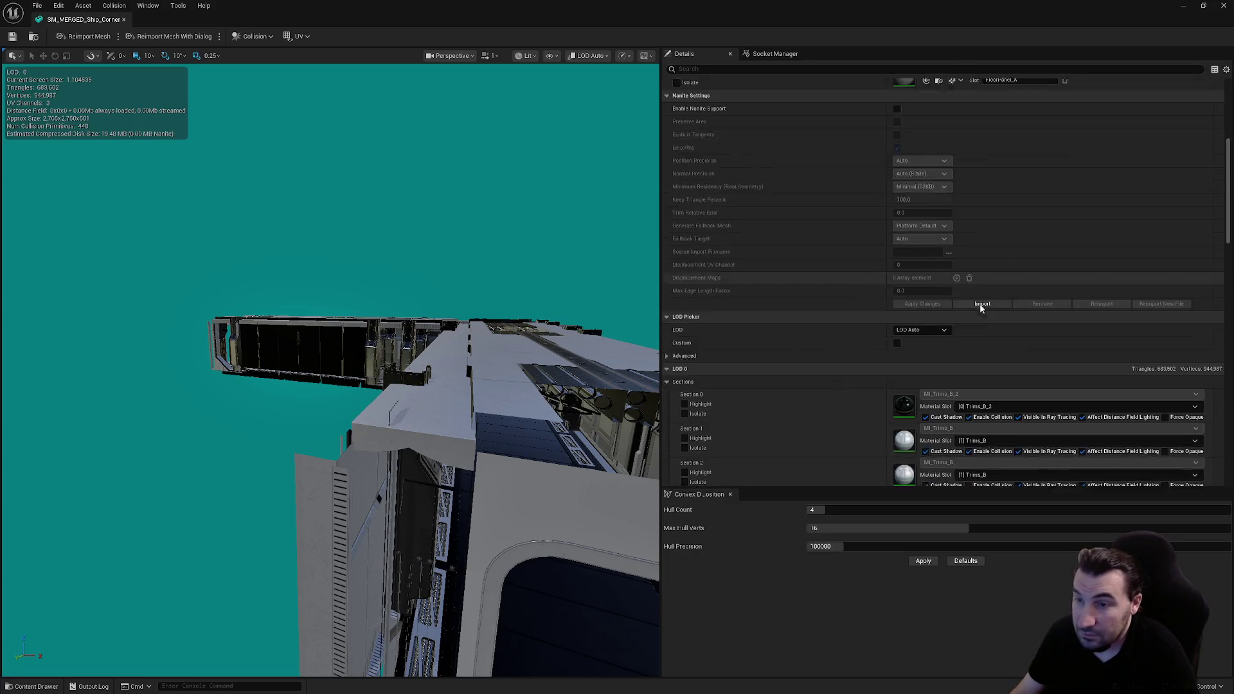
{"action": "left_click", "coordinate": [968, 300]}
{"action": "left_click", "coordinate": [968, 335]}
{"action": "left_click", "coordinate": [968, 369]}
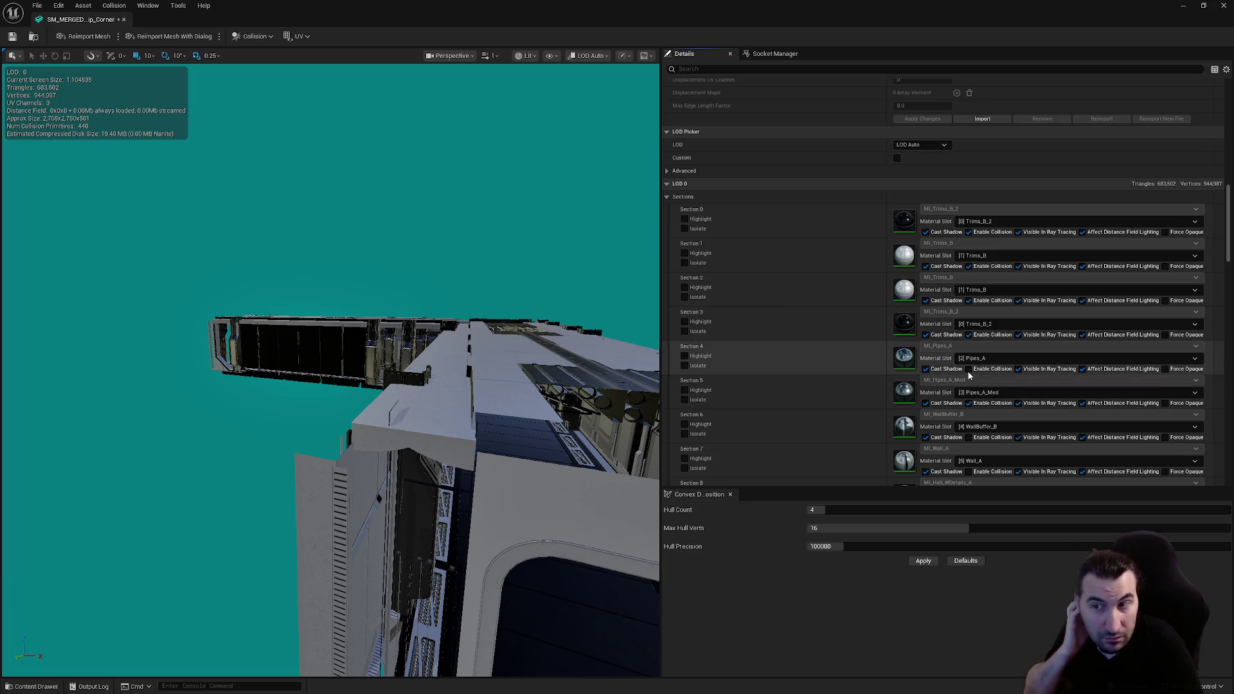
{"action": "left_click", "coordinate": [968, 369]}
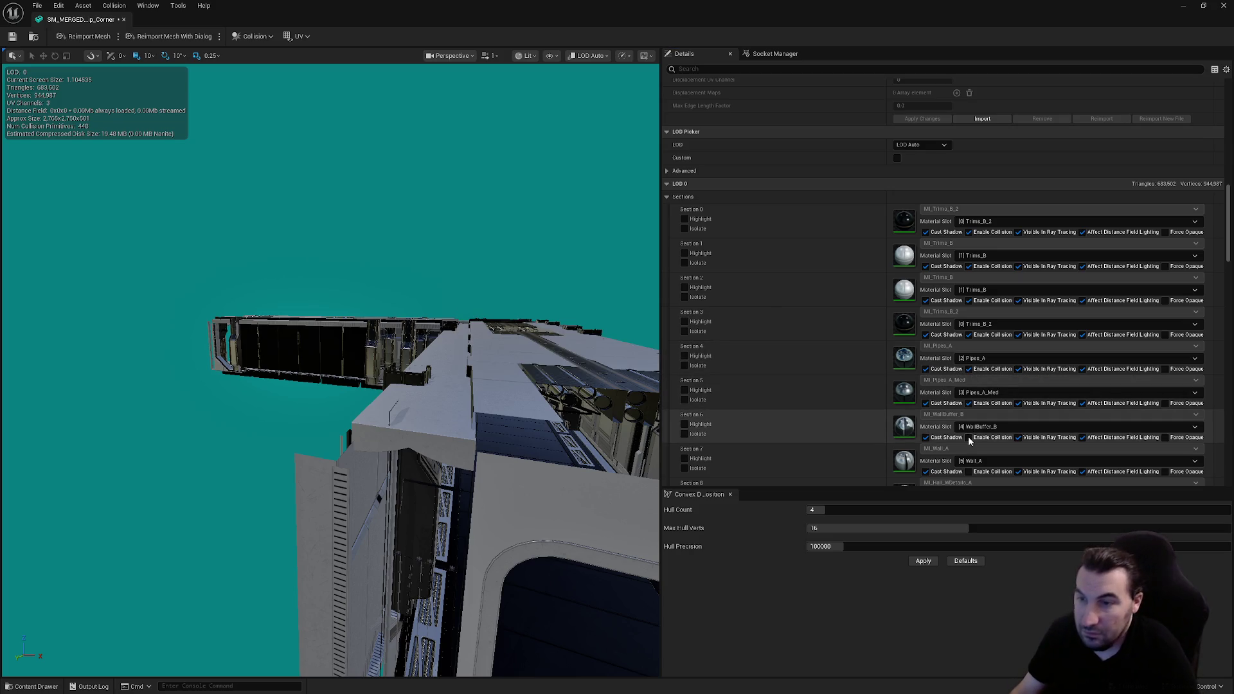